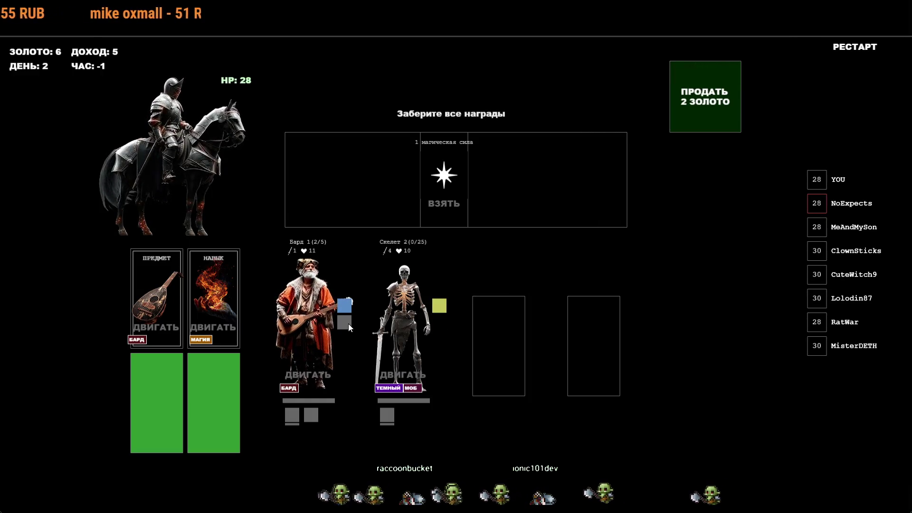
- Give the bard the magic-power reward, then hire the Воин warrior from the tavern into the third slot
{"action": "left_click", "coordinate": [153, 394]}
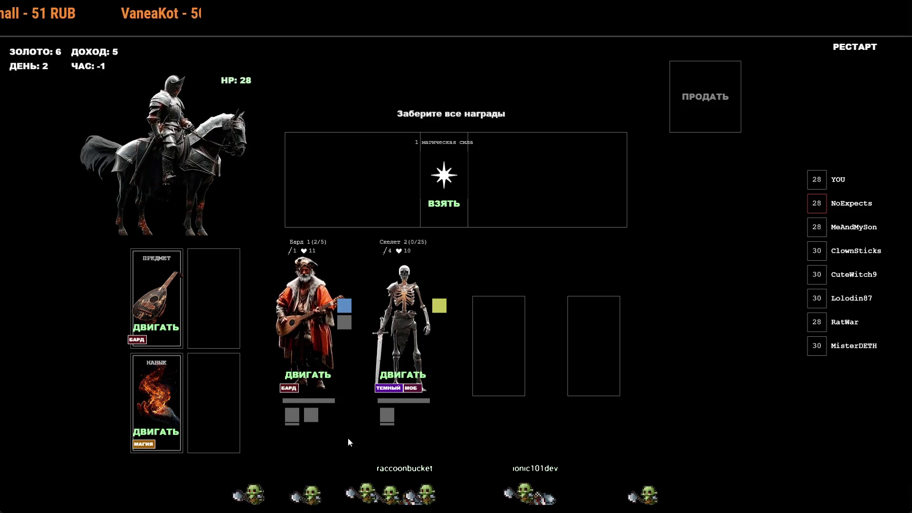
{"action": "left_click", "coordinate": [446, 199]}
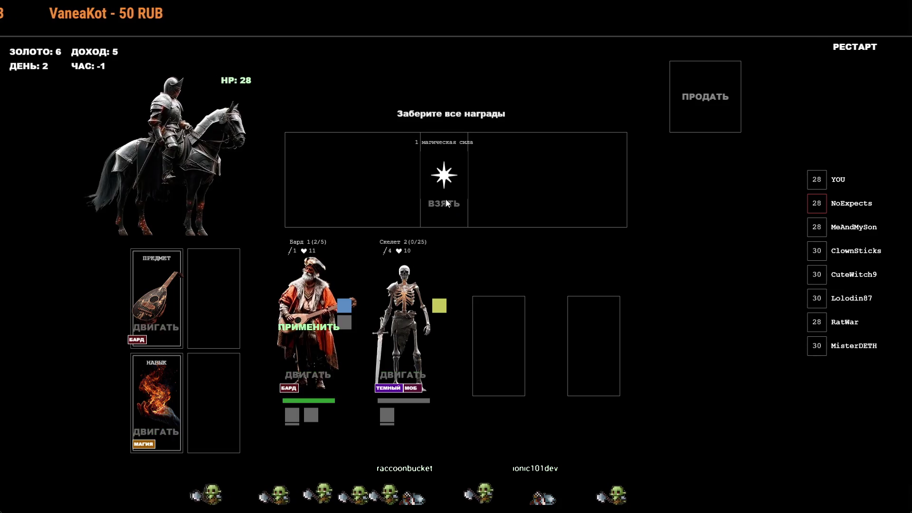
{"action": "left_click", "coordinate": [306, 325]}
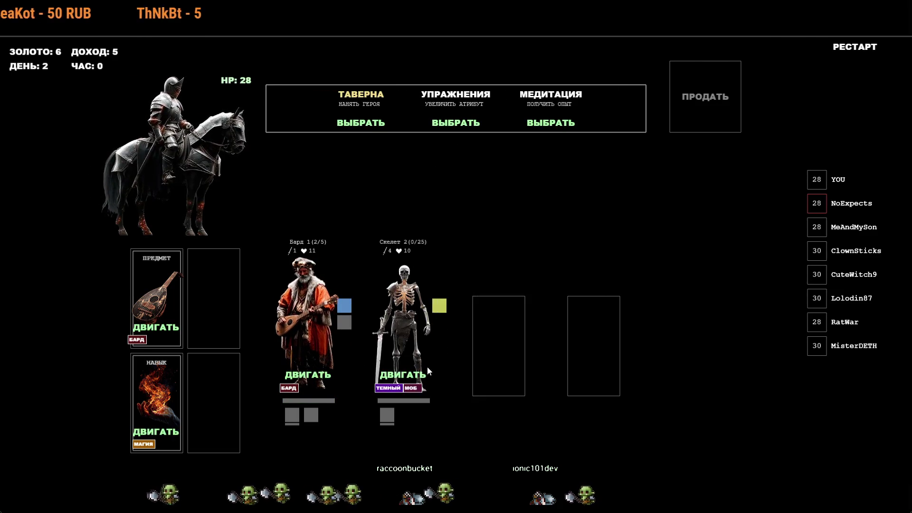
{"action": "left_click", "coordinate": [361, 123]}
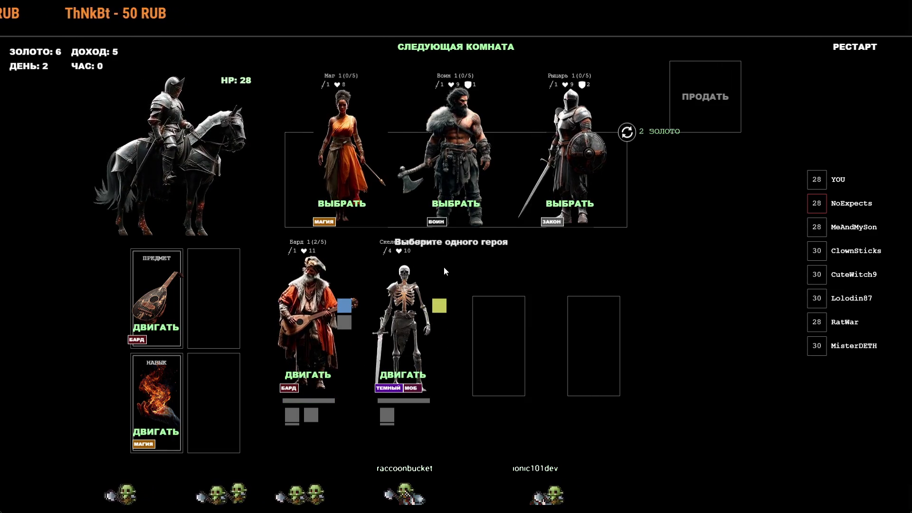
{"action": "left_click_drag", "start_coordinate": [458, 214], "coordinate": [504, 380]}
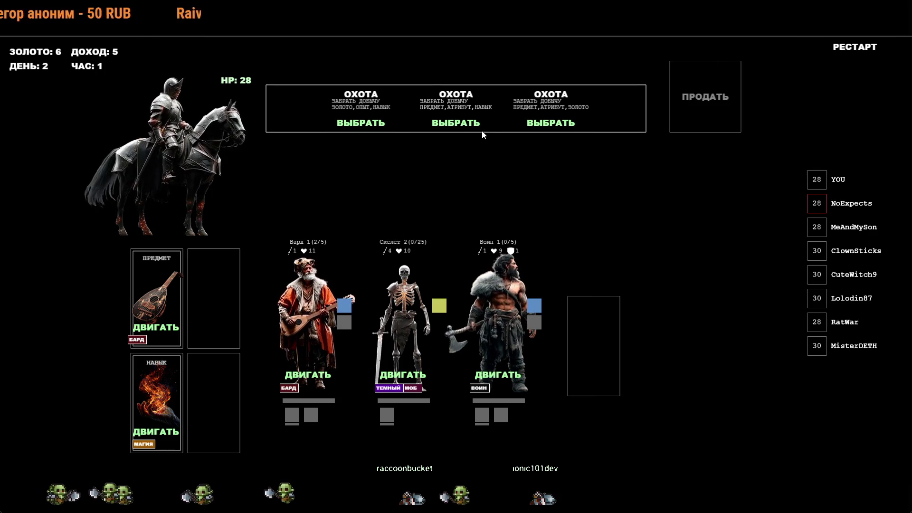
- Take the first hunt and move the Old Lute into the right item slot
{"action": "left_click", "coordinate": [362, 124]}
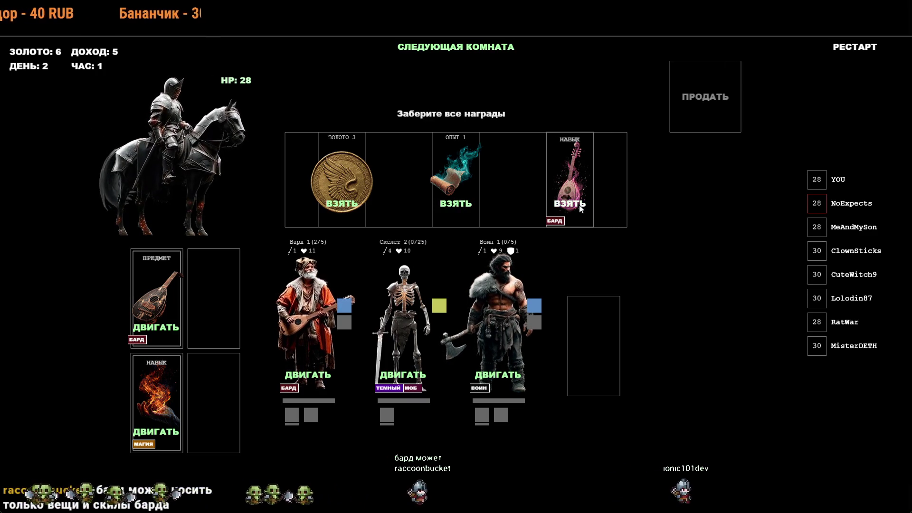
{"action": "mouse_move", "coordinate": [572, 196]}
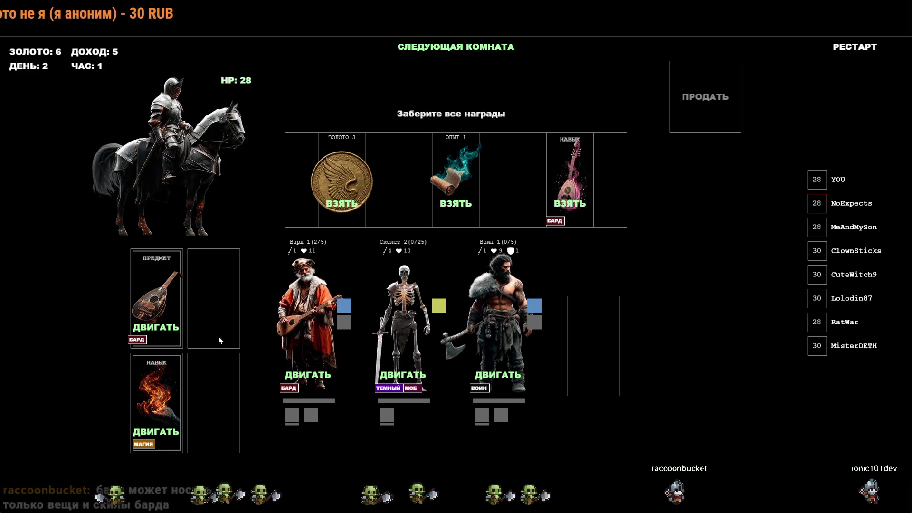
{"action": "mouse_move", "coordinate": [159, 283]}
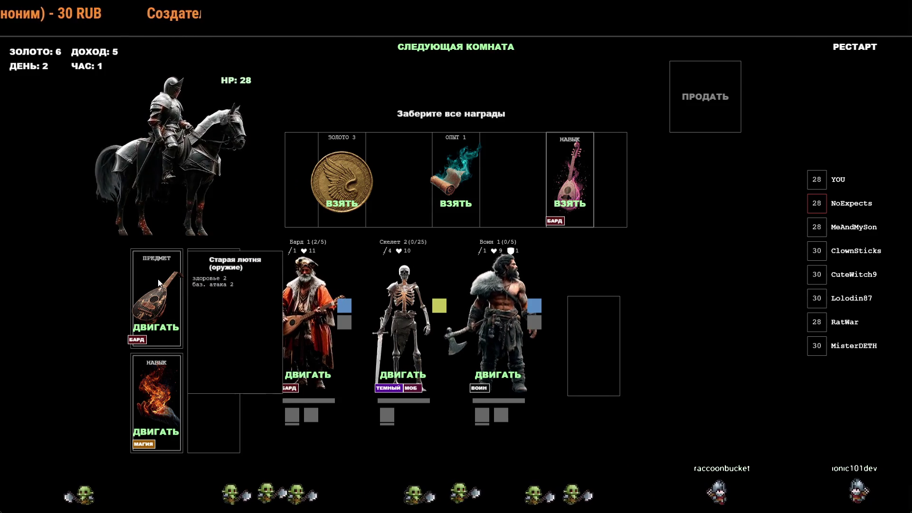
{"action": "left_click", "coordinate": [159, 328]}
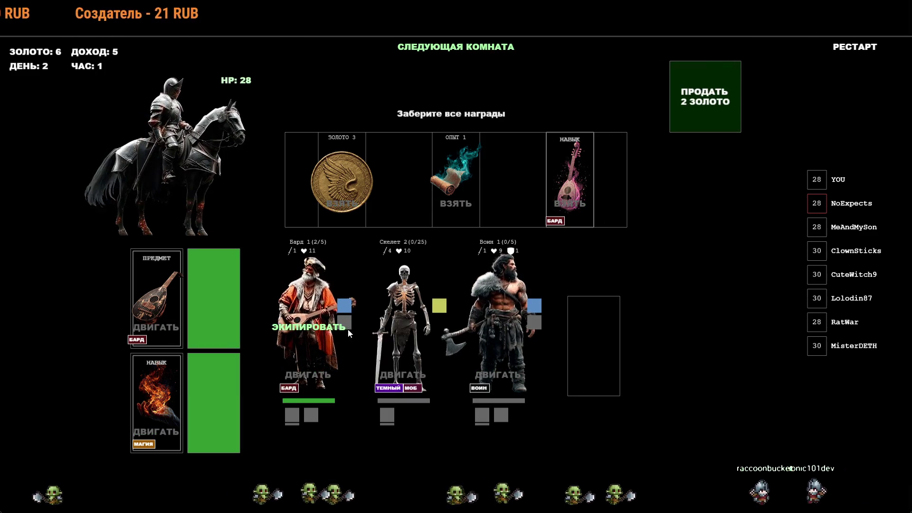
{"action": "mouse_move", "coordinate": [148, 312]}
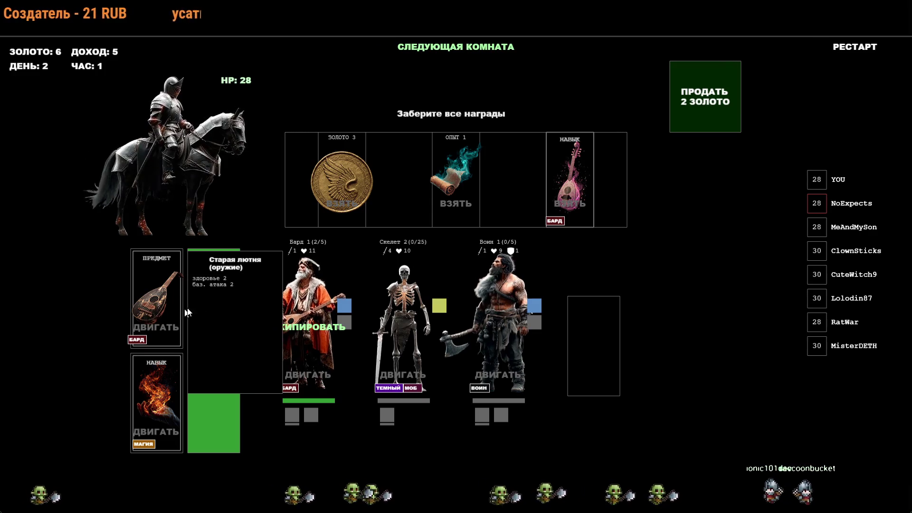
{"action": "left_click", "coordinate": [211, 304]}
{"action": "left_click", "coordinate": [214, 327]}
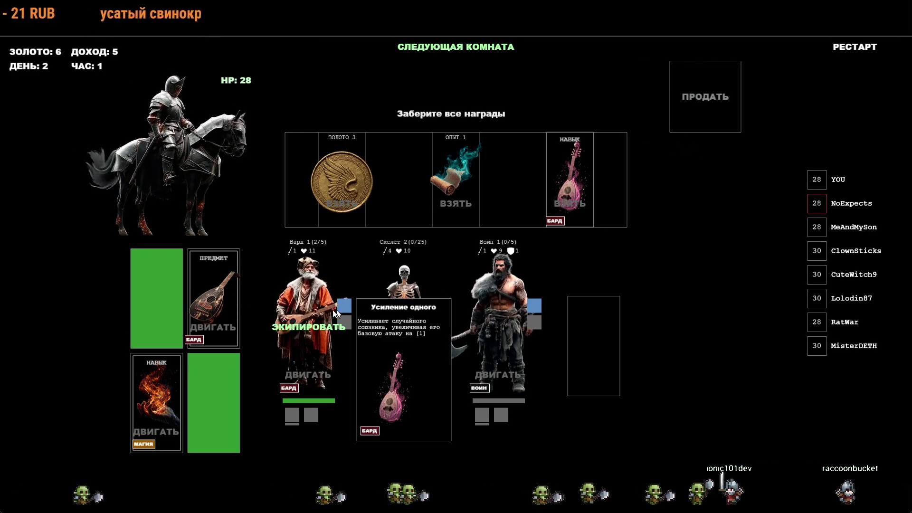
- Equip the bard with Усиление одного and move the fire skill card to the top-left slot
{"action": "left_click", "coordinate": [157, 294]}
{"action": "left_click", "coordinate": [157, 328]}
{"action": "left_click", "coordinate": [332, 327]}
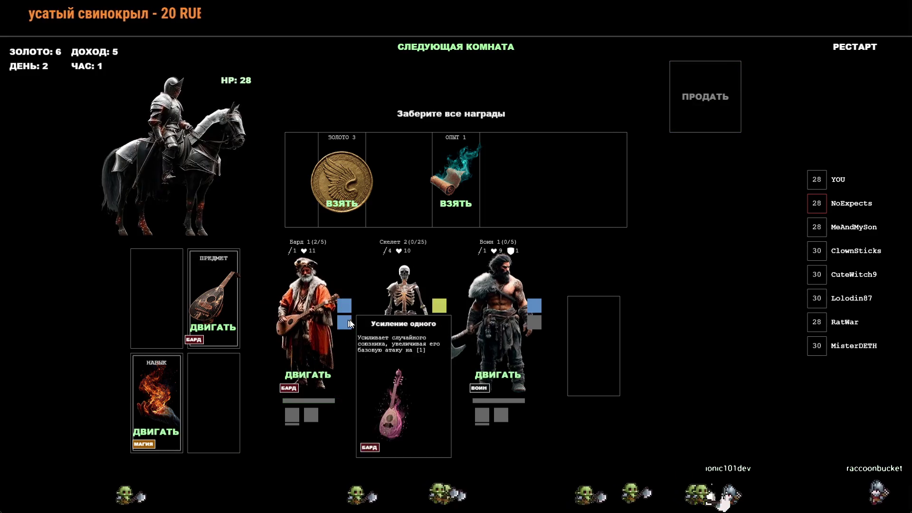
{"action": "left_click", "coordinate": [161, 430]}
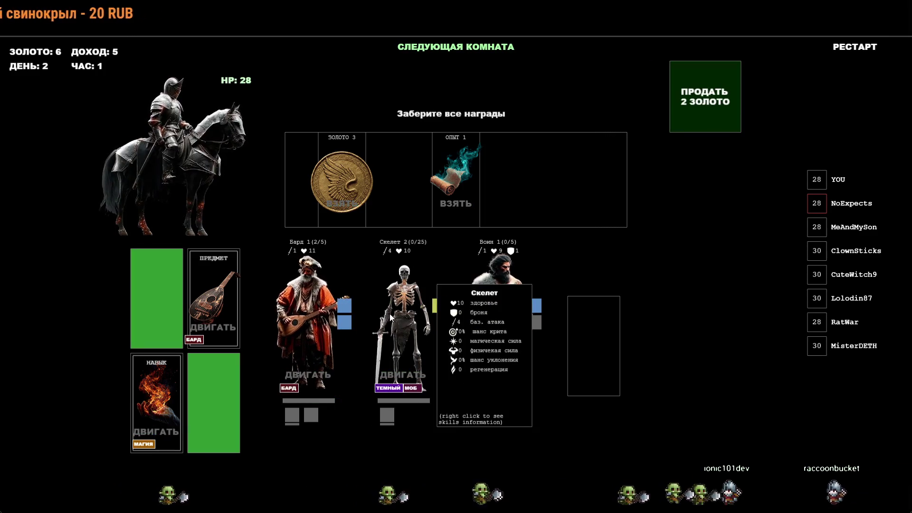
{"action": "left_click", "coordinate": [167, 308]}
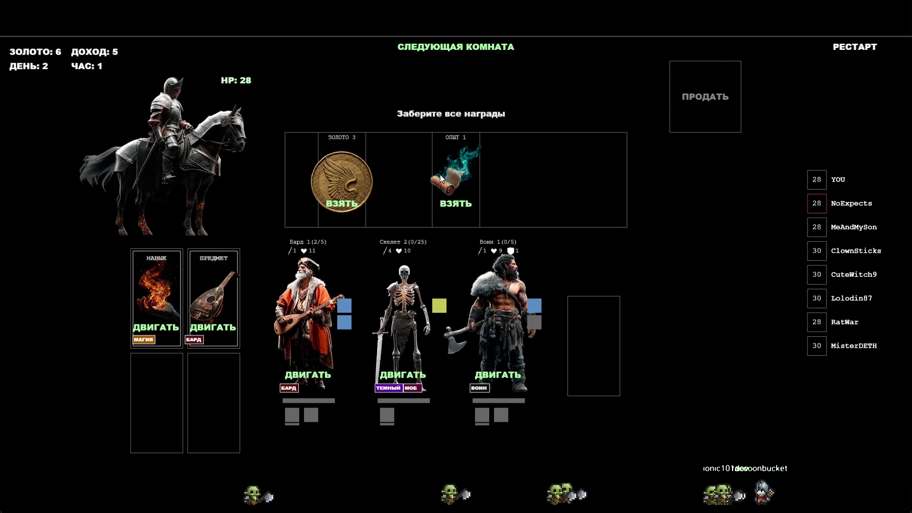
{"action": "left_click", "coordinate": [479, 47]}
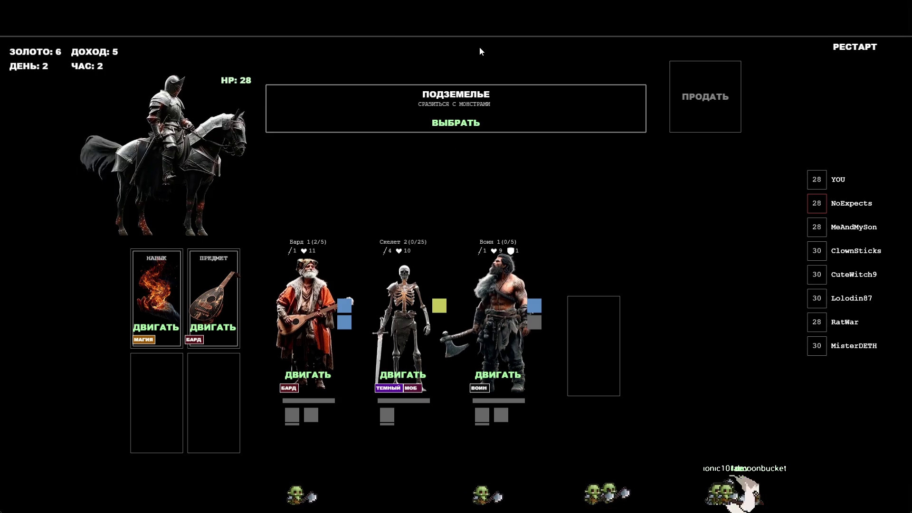
- Enter the level-1 Крестьяне dungeon and continue past the ПОБЕДА screen
{"action": "left_click", "coordinate": [454, 121]}
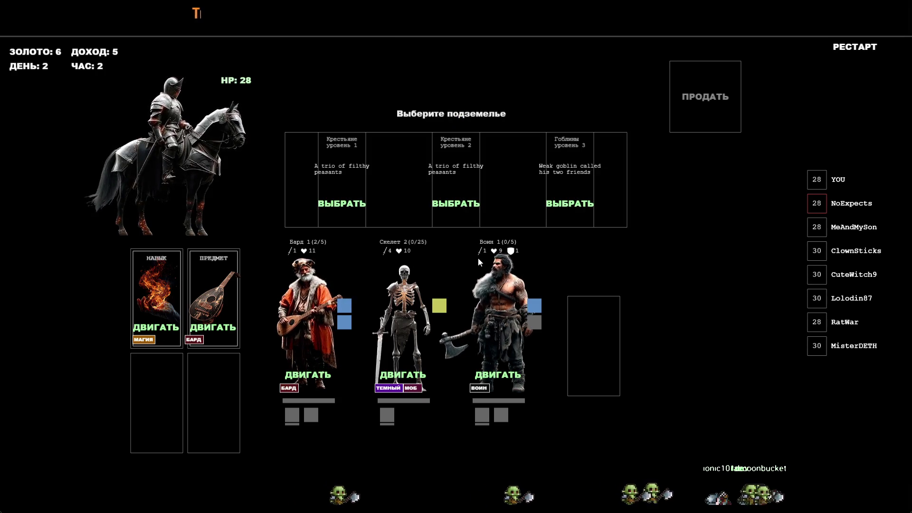
{"action": "left_click", "coordinate": [354, 206]}
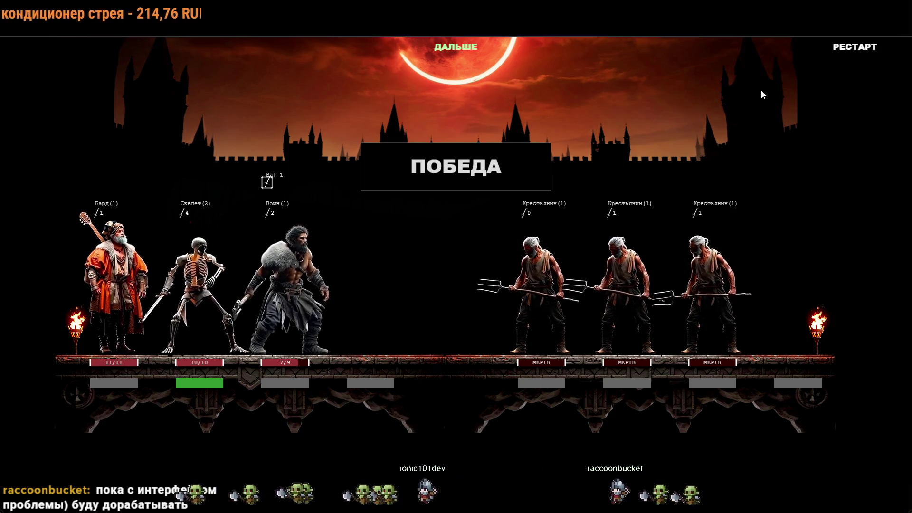
{"action": "left_click", "coordinate": [454, 45]}
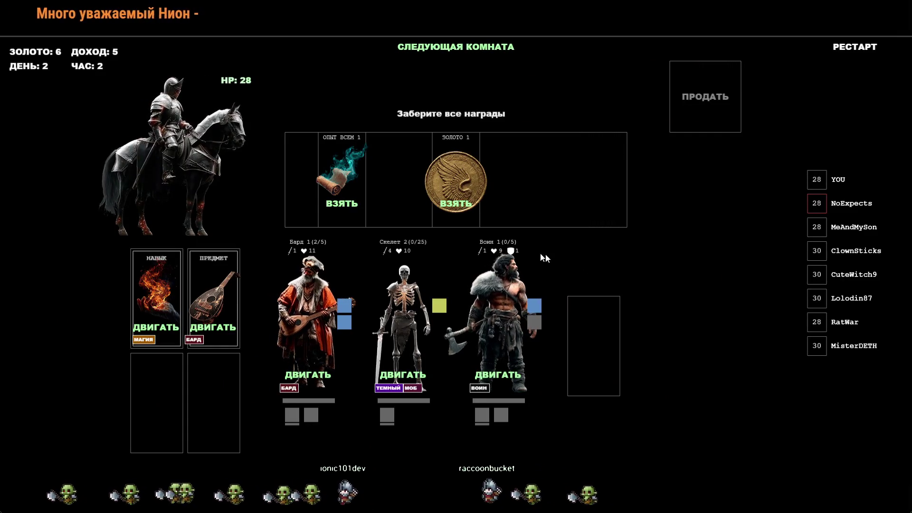
- Collect the experience-for-all and gold rewards and visit the БАШНЯ МАГА
{"action": "left_click", "coordinate": [352, 202]}
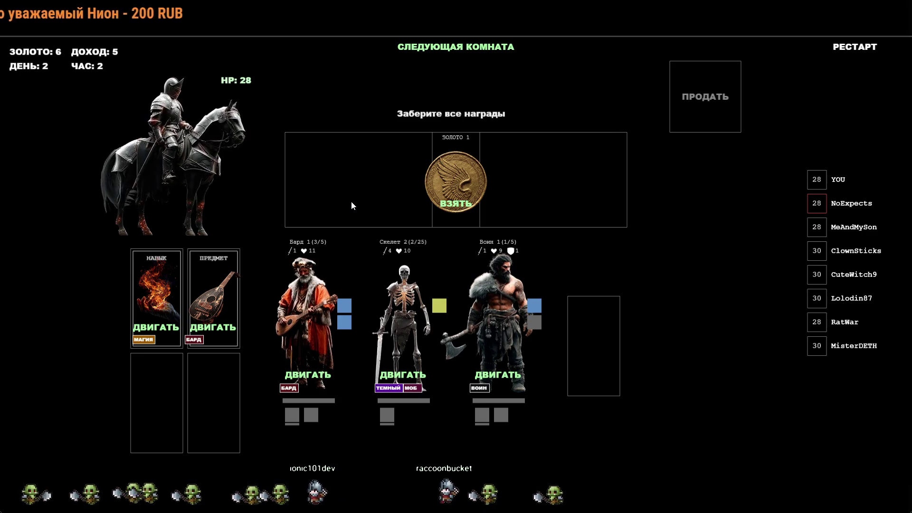
{"action": "left_click", "coordinate": [453, 208]}
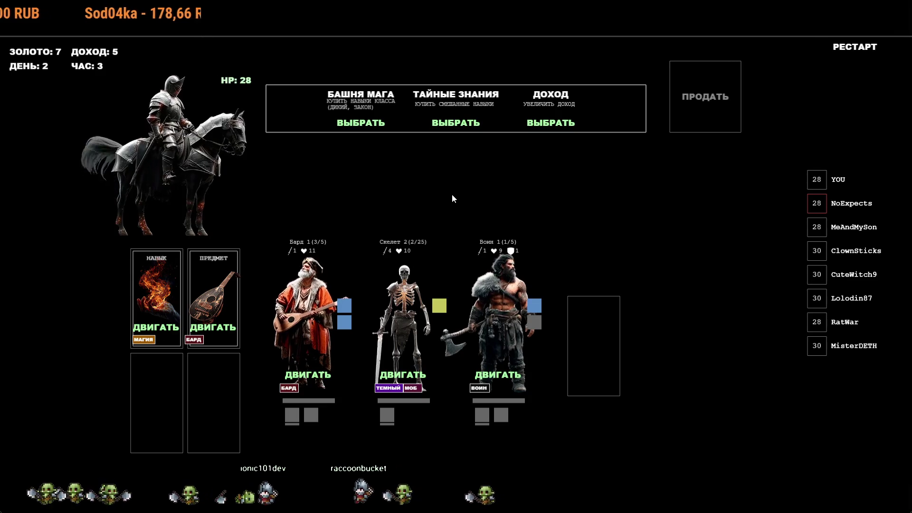
{"action": "left_click", "coordinate": [378, 122]}
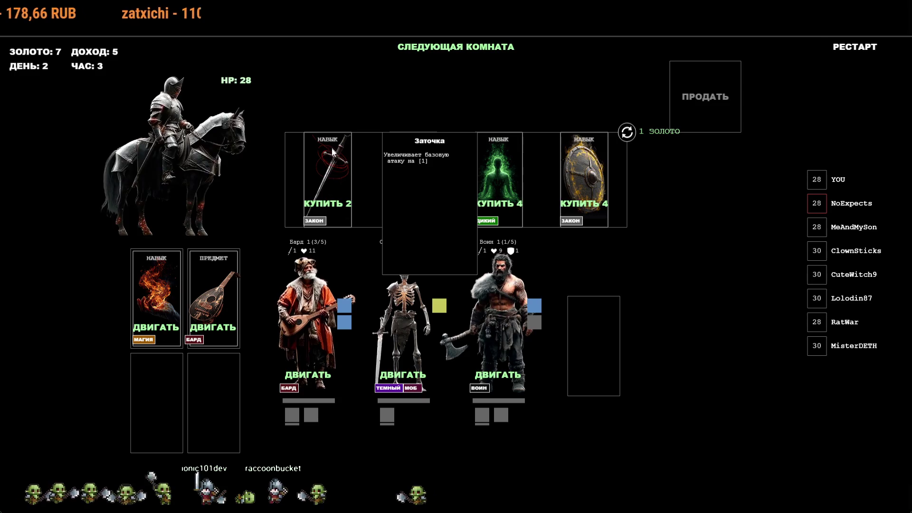
{"action": "mouse_move", "coordinate": [383, 324]}
- Buy the Заточка sword and Укрепление shield skills and sell the Old Lute
{"action": "mouse_move", "coordinate": [331, 204]}
{"action": "left_mouse_down"}
{"action": "mouse_move", "coordinate": [318, 436]}
{"action": "mouse_move", "coordinate": [207, 404]}
{"action": "mouse_move", "coordinate": [218, 430]}
{"action": "mouse_move", "coordinate": [402, 354]}
{"action": "mouse_move", "coordinate": [206, 415]}
{"action": "mouse_move", "coordinate": [147, 412]}
{"action": "left_mouse_up"}
{"action": "mouse_move", "coordinate": [219, 324]}
{"action": "left_mouse_down"}
{"action": "mouse_move", "coordinate": [722, 117]}
{"action": "mouse_move", "coordinate": [719, 107]}
{"action": "left_mouse_up"}
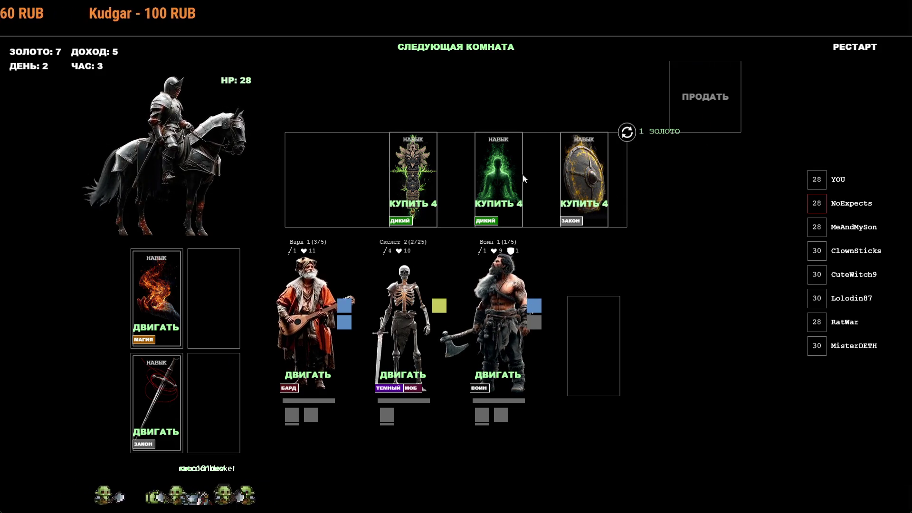
{"action": "mouse_move", "coordinate": [491, 173]}
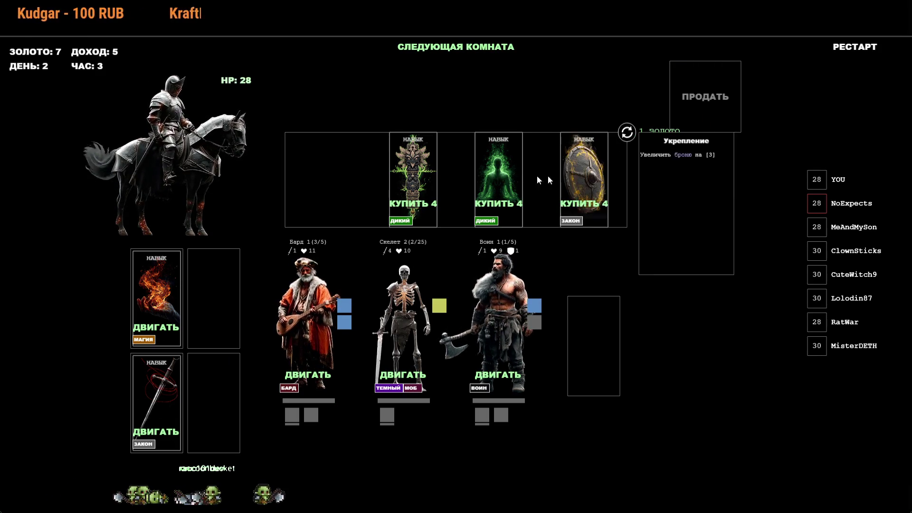
{"action": "mouse_move", "coordinate": [572, 185]}
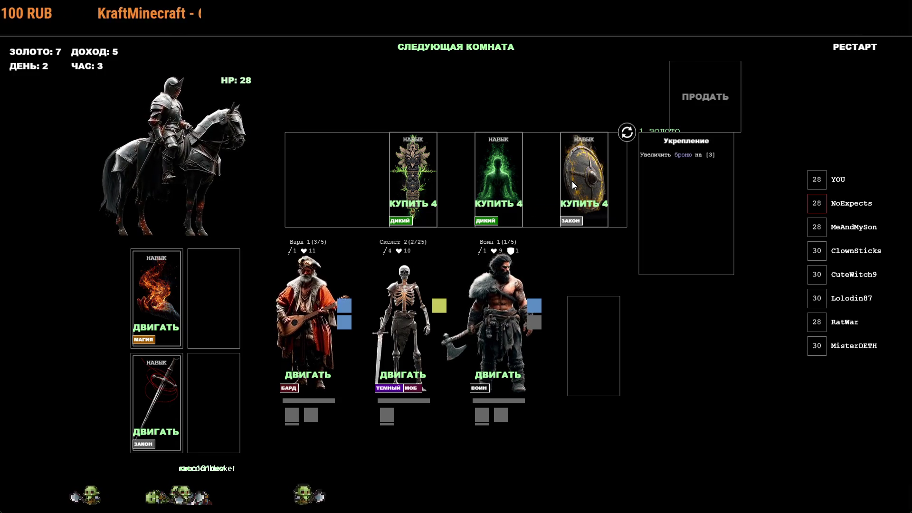
{"action": "left_click_drag", "start_coordinate": [572, 181], "coordinate": [218, 315]}
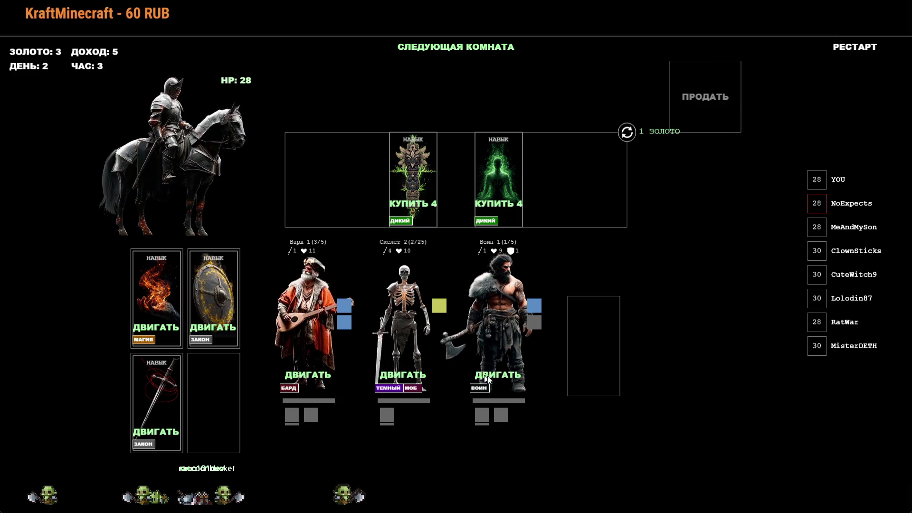
{"action": "mouse_move", "coordinate": [510, 383]}
{"action": "left_mouse_down"}
{"action": "mouse_move", "coordinate": [503, 375]}
{"action": "mouse_move", "coordinate": [740, 352]}
{"action": "left_mouse_up"}
{"action": "mouse_move", "coordinate": [713, 119]}
{"action": "left_mouse_down"}
{"action": "mouse_move", "coordinate": [661, 372]}
{"action": "mouse_move", "coordinate": [553, 374]}
{"action": "mouse_move", "coordinate": [592, 358]}
{"action": "mouse_move", "coordinate": [496, 363]}
{"action": "left_mouse_up"}
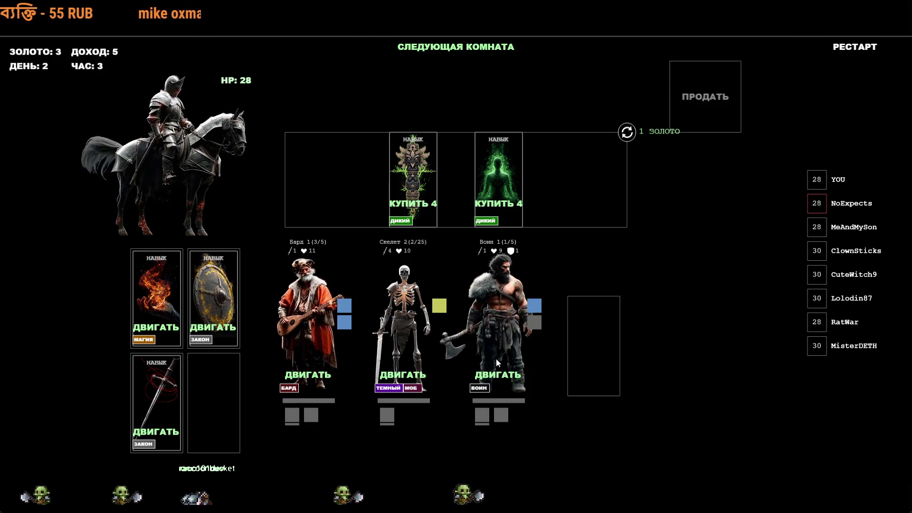
- Take the camp's experience scroll for the warrior, then start the duel
{"action": "left_click", "coordinate": [457, 48]}
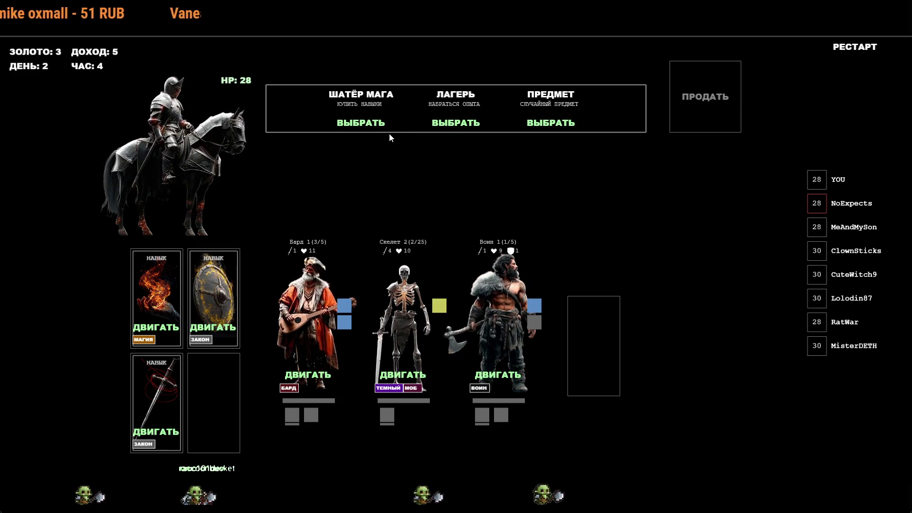
{"action": "left_click", "coordinate": [457, 125]}
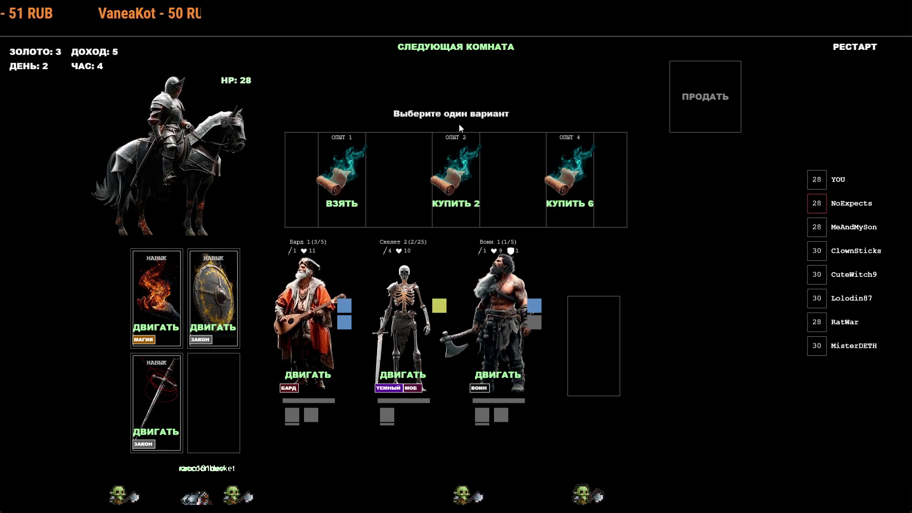
{"action": "left_click", "coordinate": [460, 204]}
{"action": "left_click", "coordinate": [504, 341]}
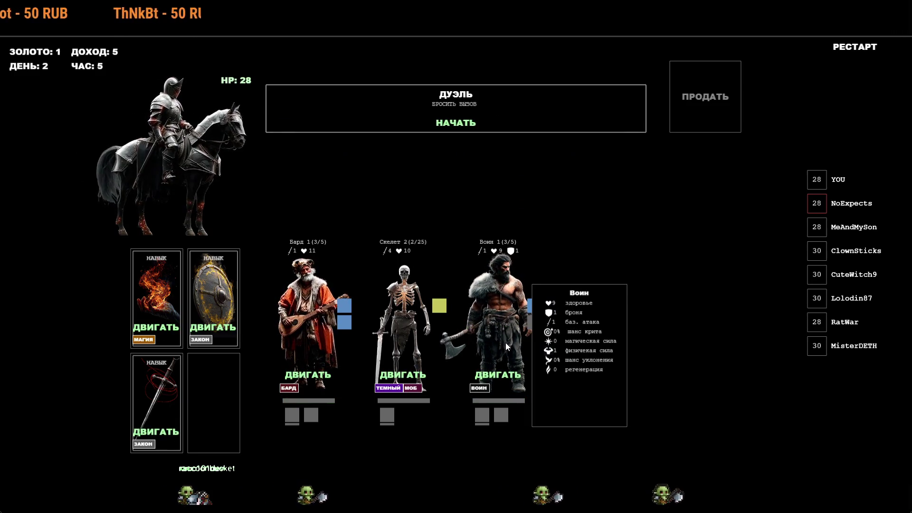
{"action": "left_click", "coordinate": [463, 127]}
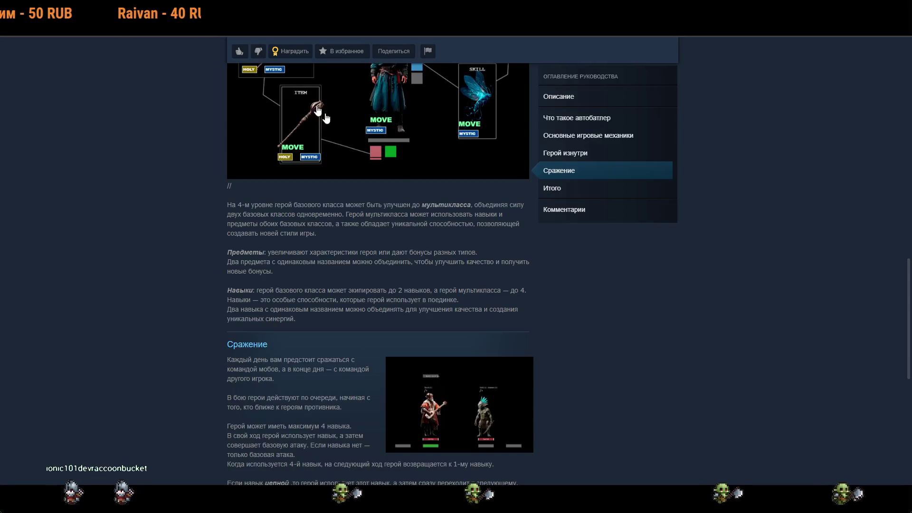
- Let the duel end in ПОРАЖЕНИЕ and continue to the three rewards
{"action": "scroll", "coordinate": [456, 238], "scroll_direction": "down", "scroll_amount": 10}
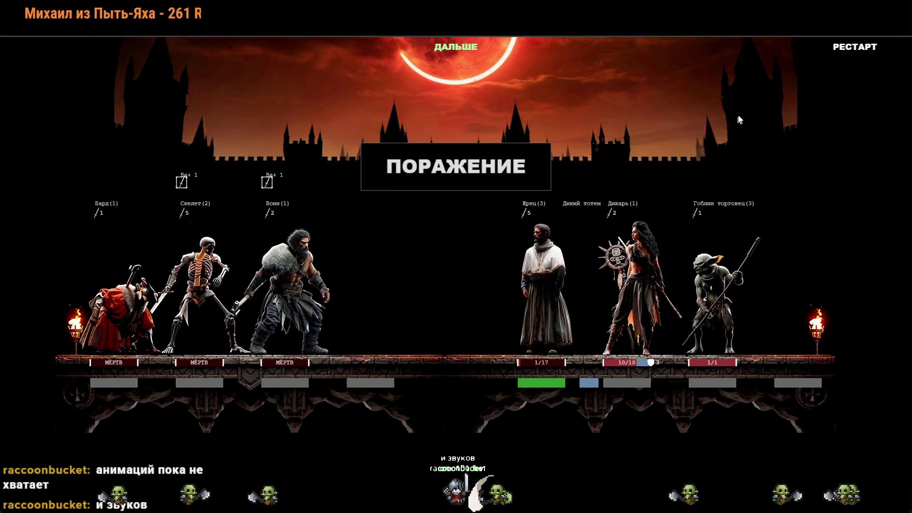
{"action": "left_click", "coordinate": [457, 52]}
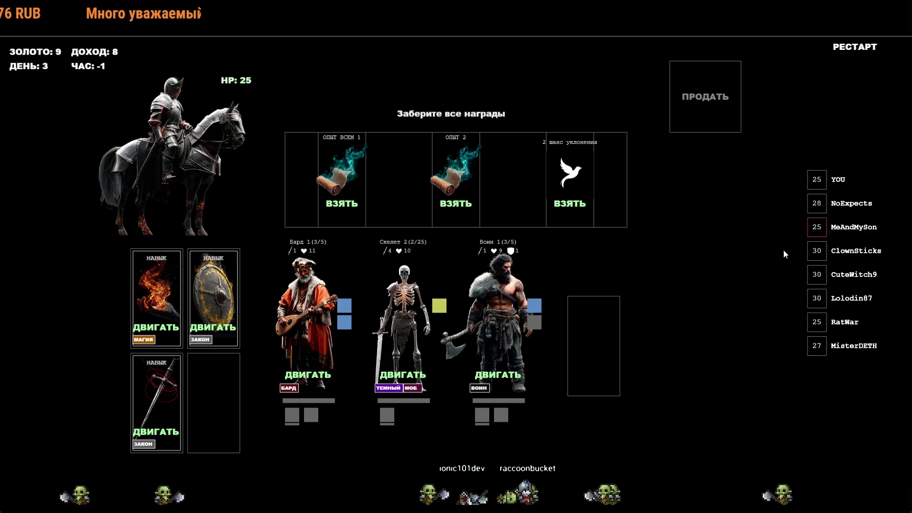
- Give the bard the dodge-chance bonus, the warrior 2 experience, and collect experience-for-all
{"action": "left_click", "coordinate": [465, 199]}
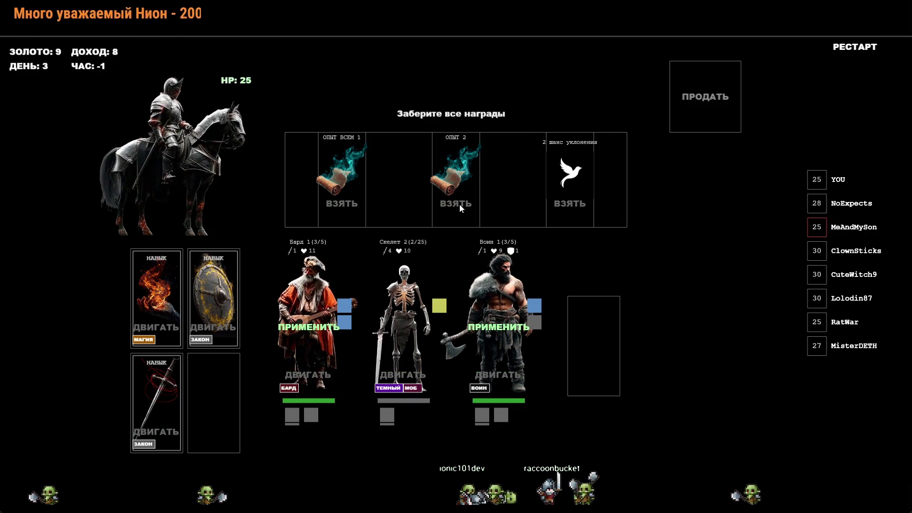
{"action": "left_click", "coordinate": [304, 325]}
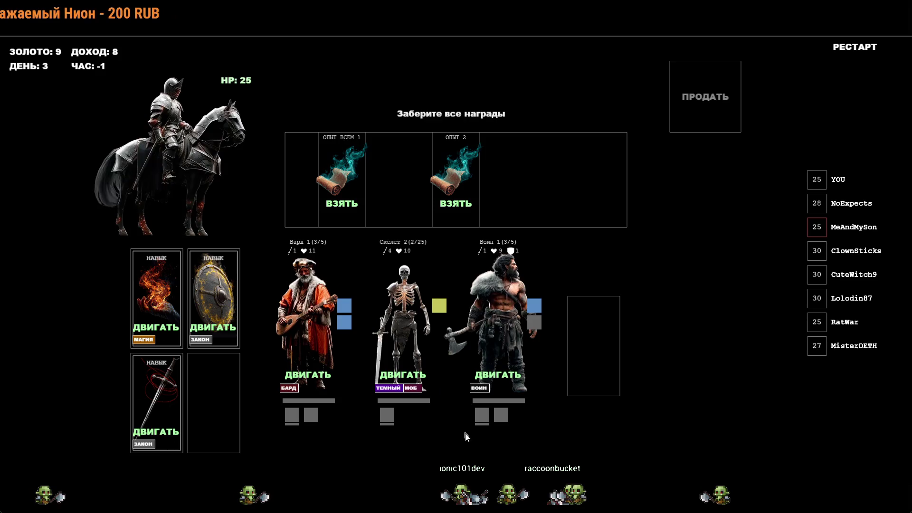
{"action": "left_click", "coordinate": [479, 212]}
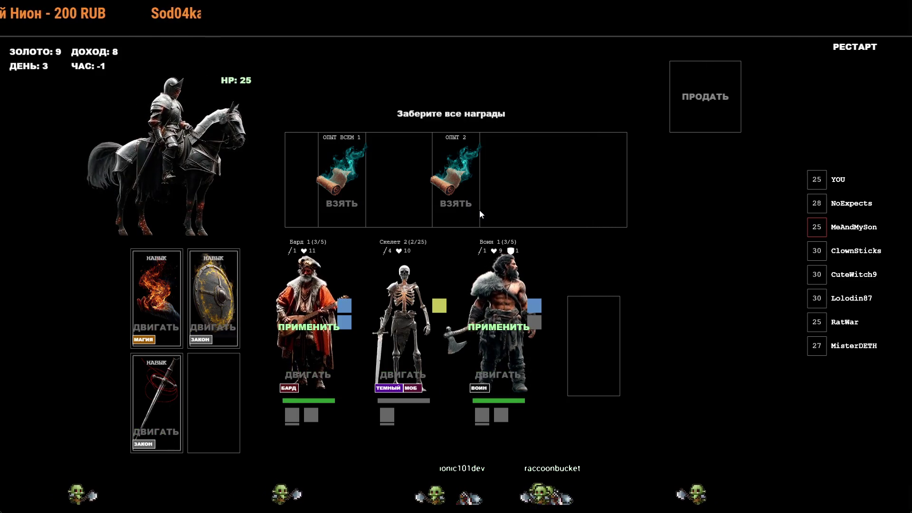
{"action": "left_click", "coordinate": [503, 330]}
{"action": "left_click", "coordinate": [342, 204]}
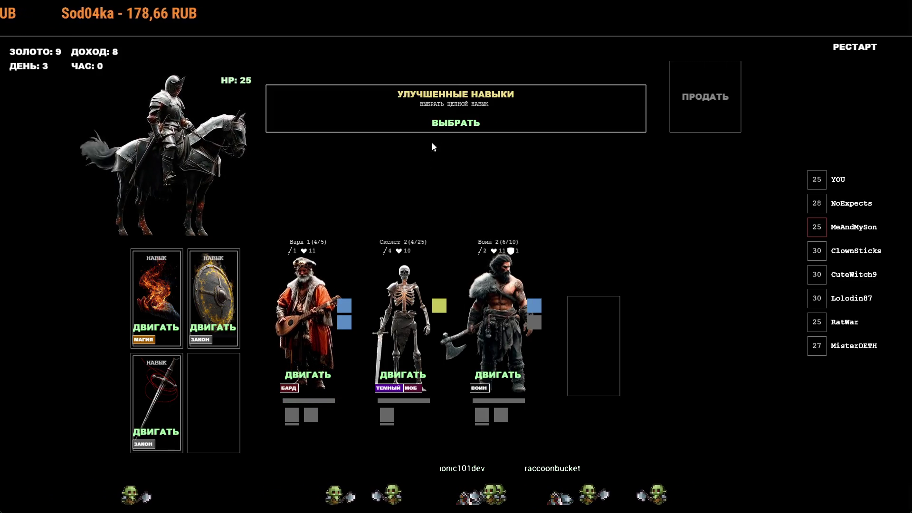
- Equip the warrior with Рассечение and take the training room's +1 physical strength
{"action": "left_click", "coordinate": [456, 122]}
{"action": "mouse_move", "coordinate": [565, 188]}
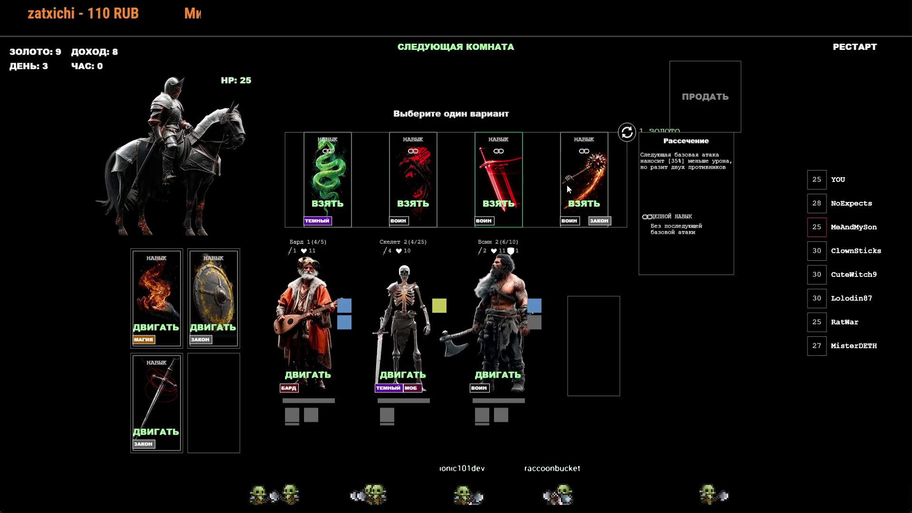
{"action": "left_click", "coordinate": [585, 202]}
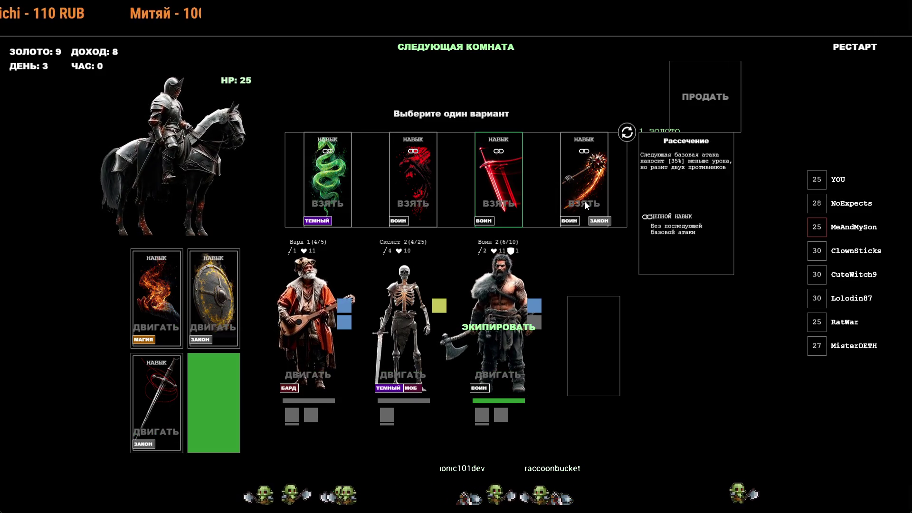
{"action": "left_click", "coordinate": [508, 329]}
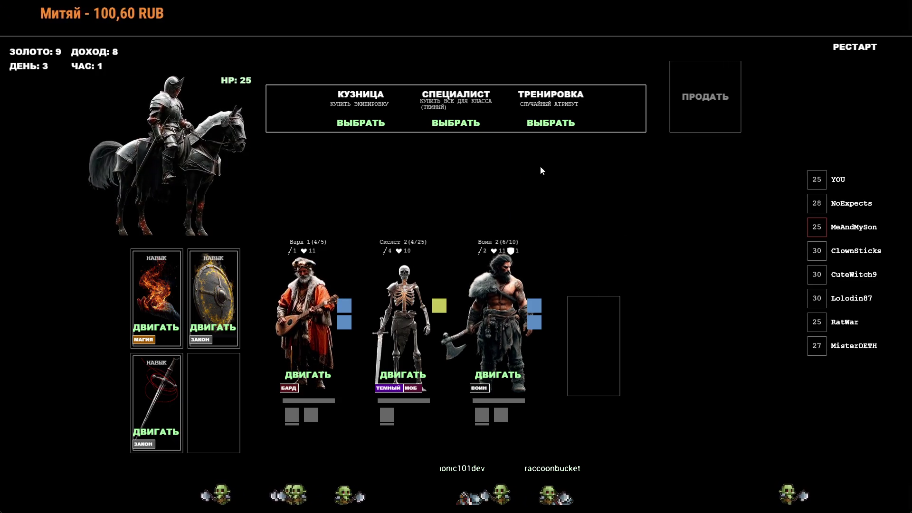
{"action": "left_click", "coordinate": [551, 125]}
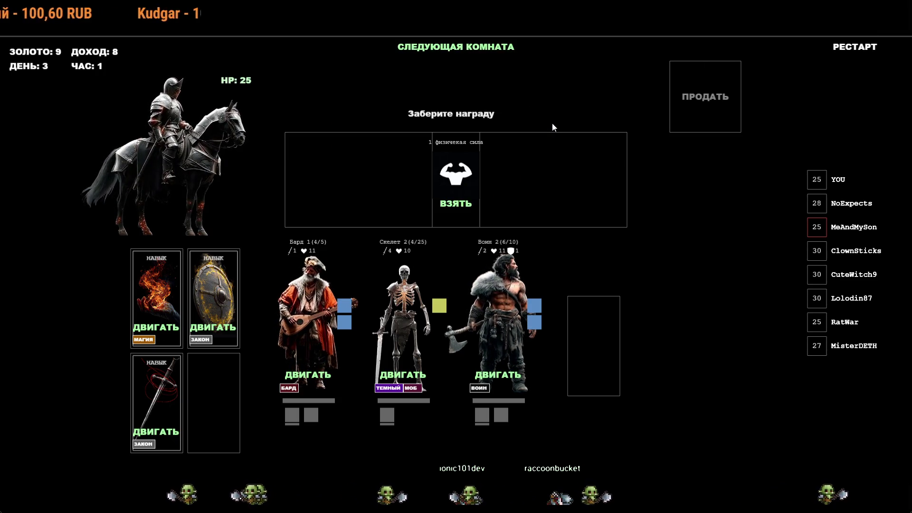
{"action": "left_click", "coordinate": [448, 204]}
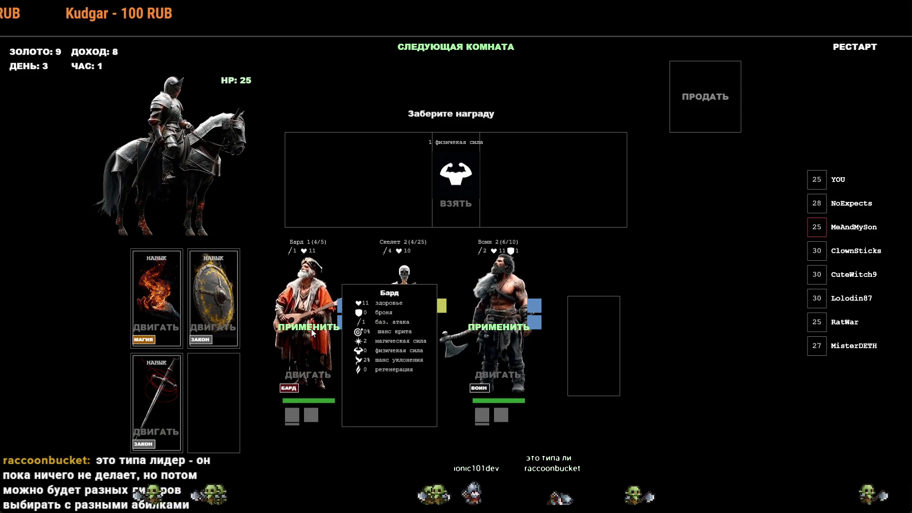
- Apply the strength bonus to the warrior and win the first goblin shaman dungeon
{"action": "left_click", "coordinate": [519, 338]}
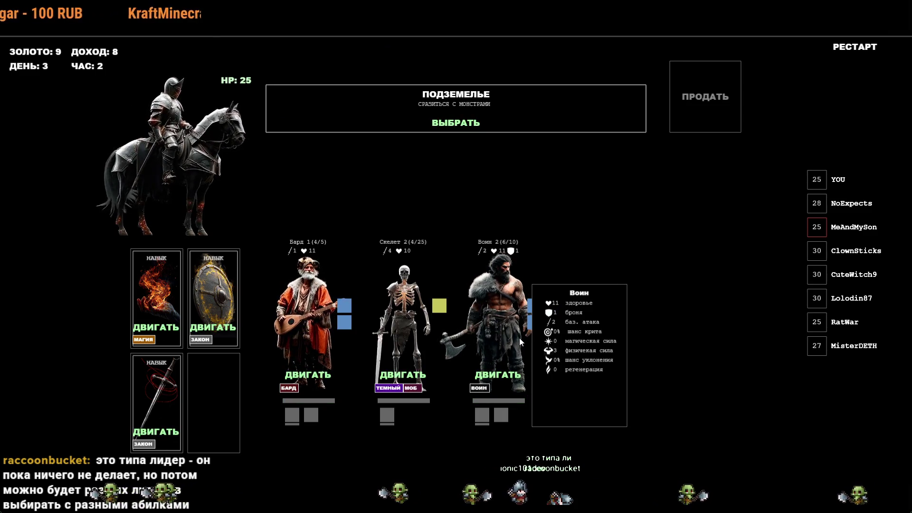
{"action": "left_click", "coordinate": [459, 125]}
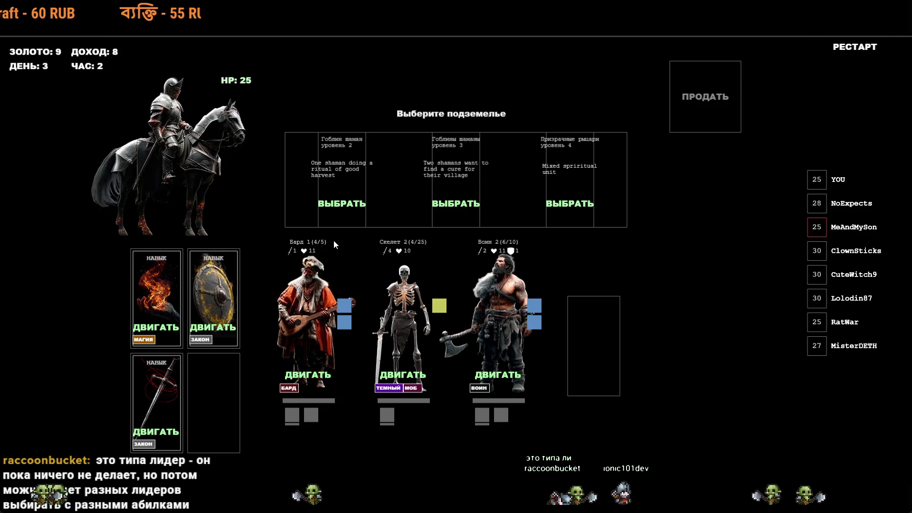
{"action": "left_click", "coordinate": [348, 209]}
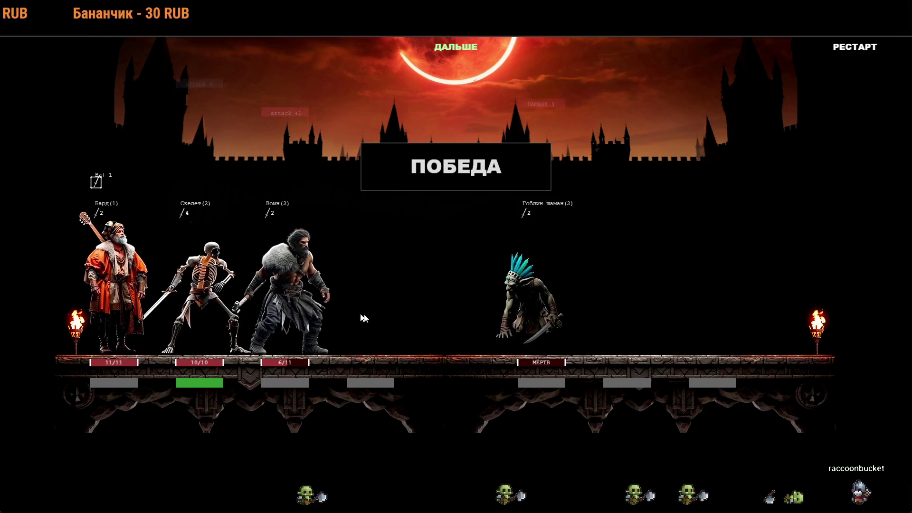
{"action": "left_click", "coordinate": [457, 47]}
- Collect the gold and experience victory rewards, bringing gold to 11
{"action": "left_click", "coordinate": [461, 202]}
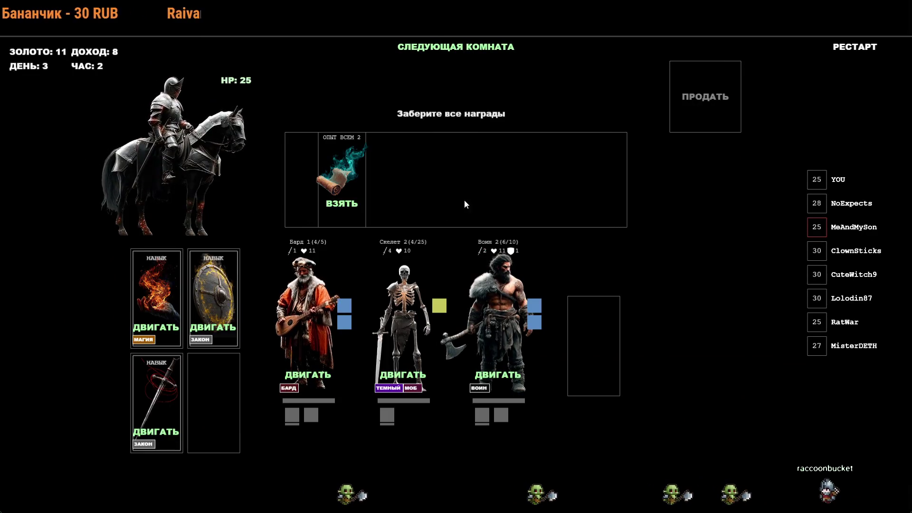
{"action": "left_click", "coordinate": [345, 204]}
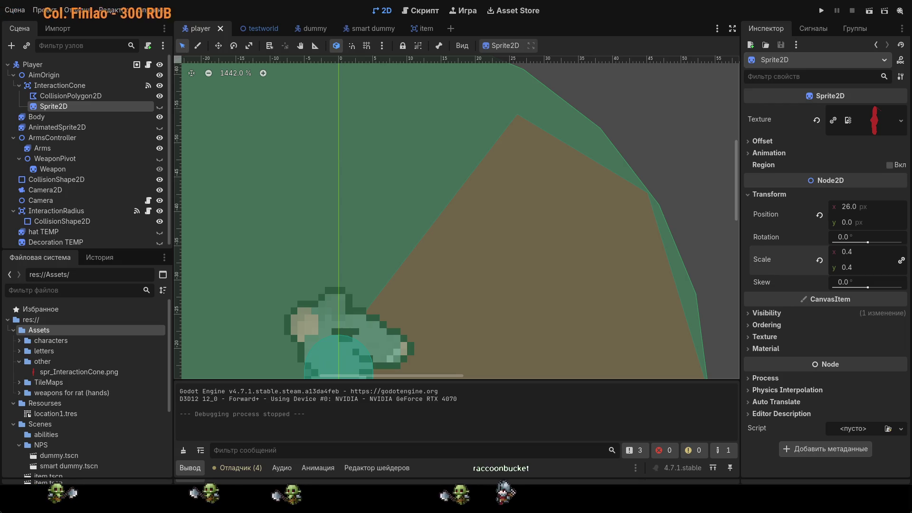
- Deselect the Sprite2D node and switch to the item scene with its Item Area2D
{"action": "scroll", "coordinate": [686, 145], "scroll_direction": "down", "scroll_amount": 8}
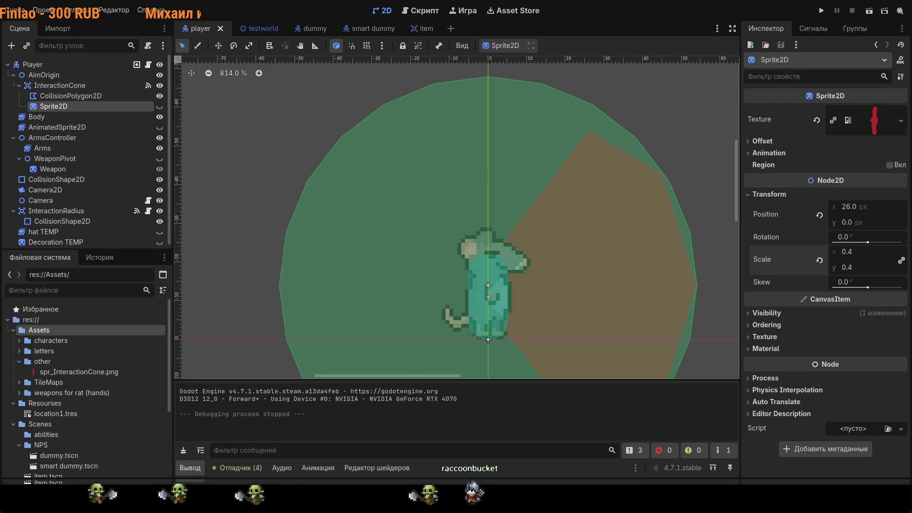
{"action": "left_click", "coordinate": [689, 144]}
{"action": "scroll", "coordinate": [691, 143], "scroll_direction": "down", "scroll_amount": 1}
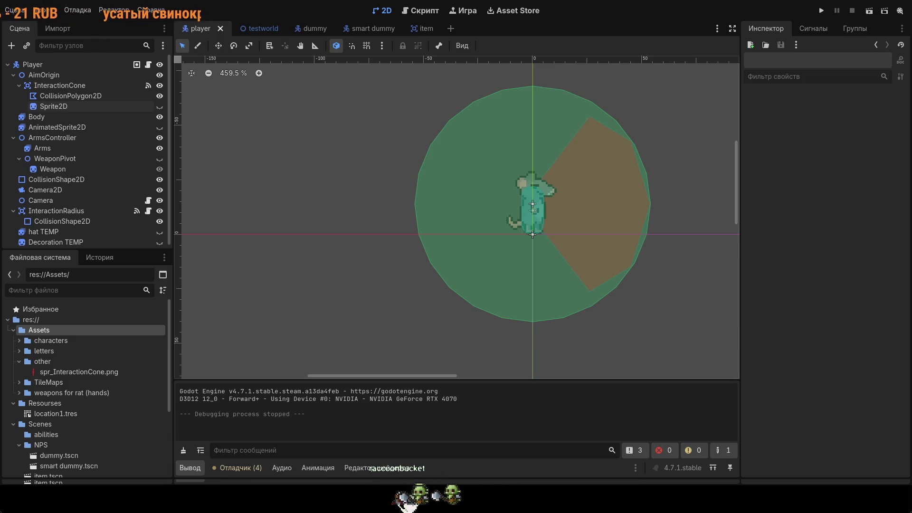
{"action": "left_click", "coordinate": [425, 30]}
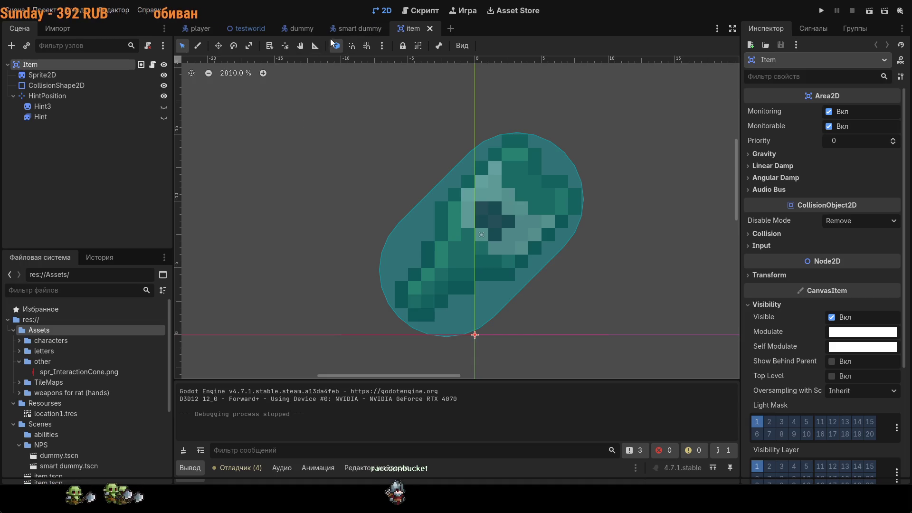
- Scroll and pan the canvas sideways around the item sprite
{"action": "scroll", "coordinate": [352, 150], "scroll_direction": "down", "scroll_amount": 2}
{"action": "left_click_drag", "start_coordinate": [353, 161], "coordinate": [439, 190]}
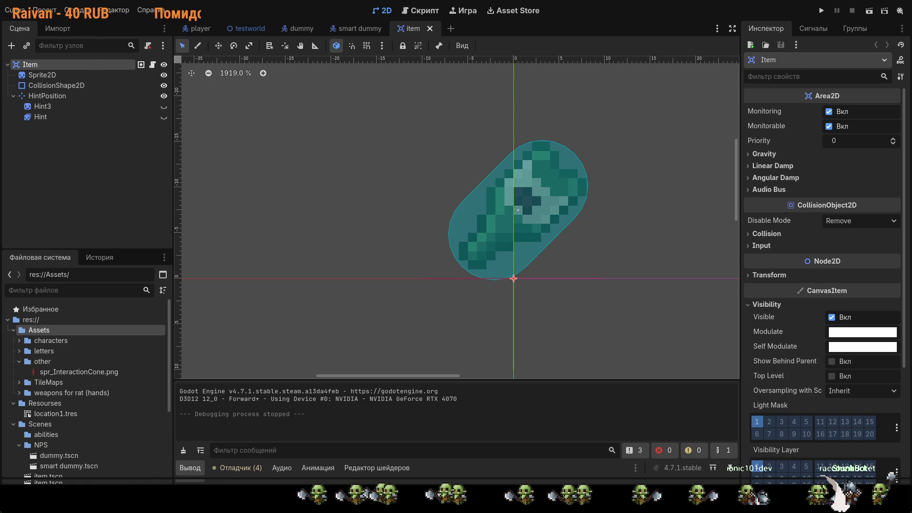
{"action": "left_click", "coordinate": [478, 241]}
{"action": "scroll", "coordinate": [477, 241], "scroll_direction": "up", "scroll_amount": 5}
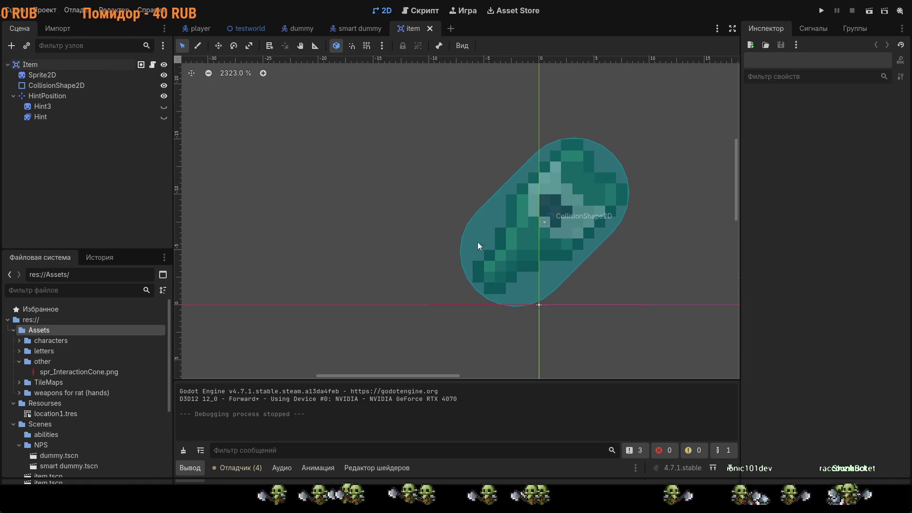
{"action": "scroll", "coordinate": [556, 337], "scroll_direction": "down", "scroll_amount": 3}
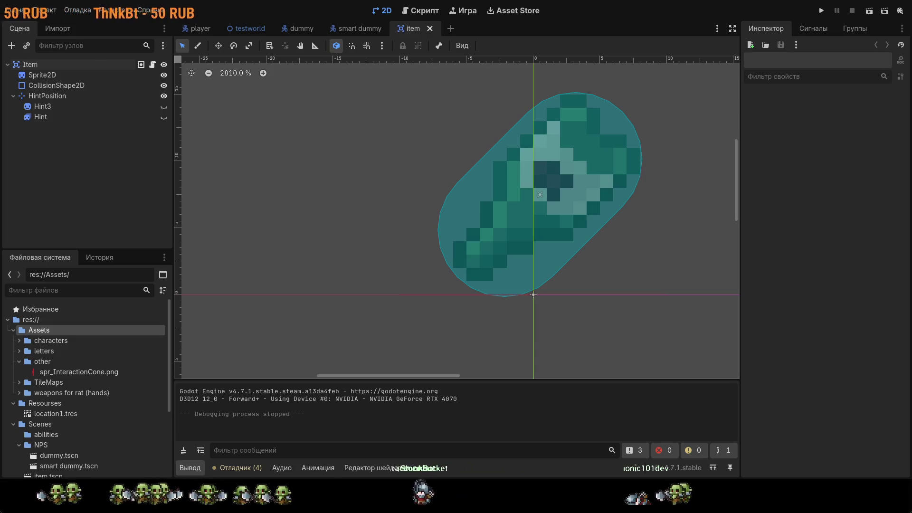
{"action": "scroll", "coordinate": [375, 190], "scroll_direction": "down", "scroll_amount": 2}
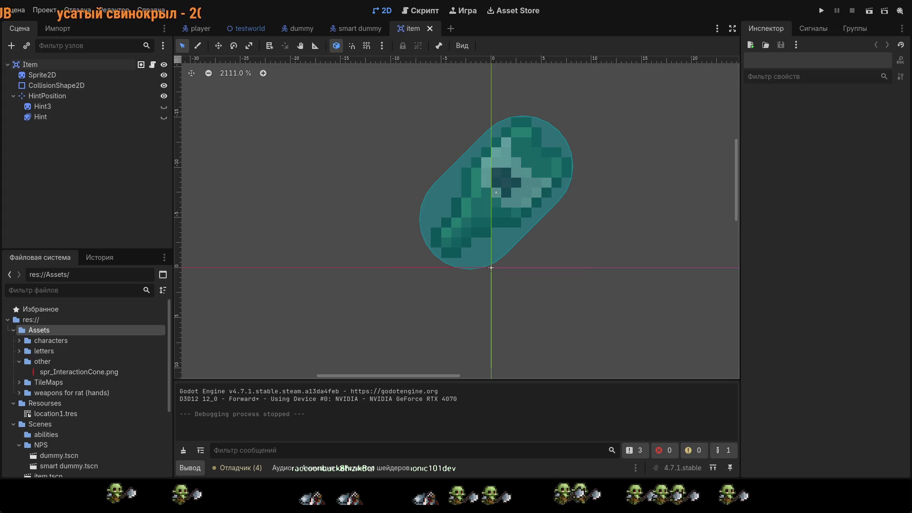
{"action": "left_click", "coordinate": [200, 28]}
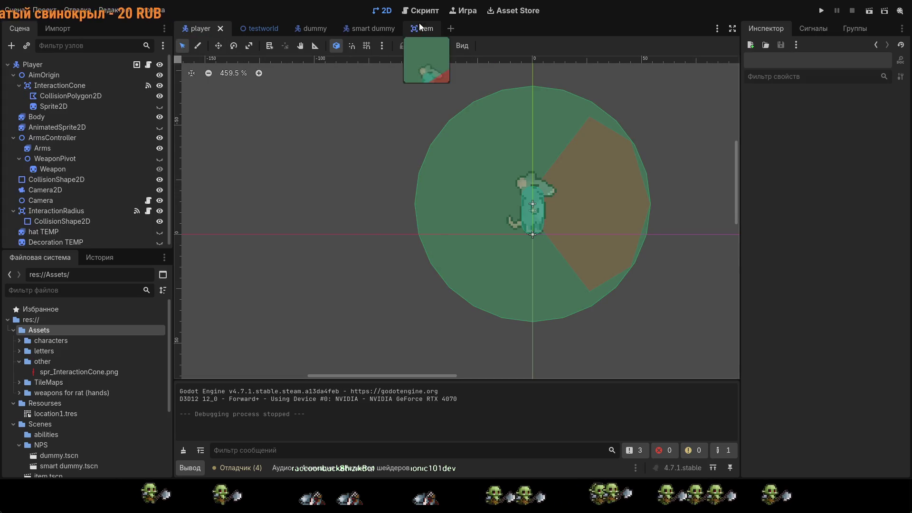
- In the item scene, make Hint visible, run the game with F5, then hide Hint again
{"action": "left_click", "coordinate": [422, 28]}
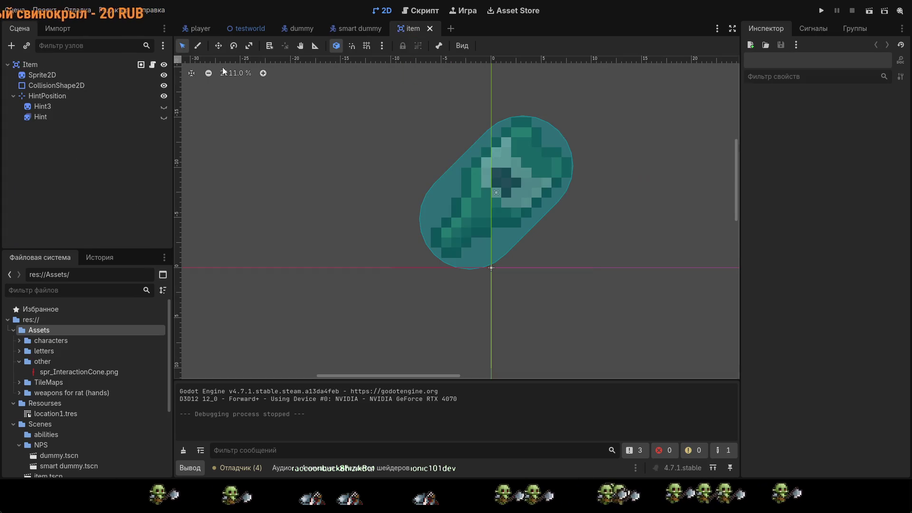
{"action": "left_click", "coordinate": [166, 116]}
{"action": "scroll", "coordinate": [301, 124], "scroll_direction": "down", "scroll_amount": 1}
{"action": "scroll", "coordinate": [453, 200], "scroll_direction": "up", "scroll_amount": 2}
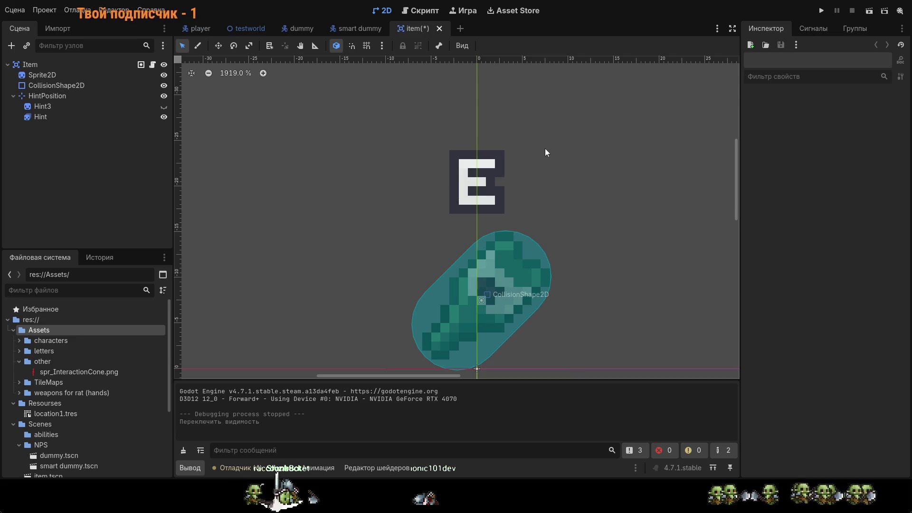
{"action": "key", "text": "F5"}
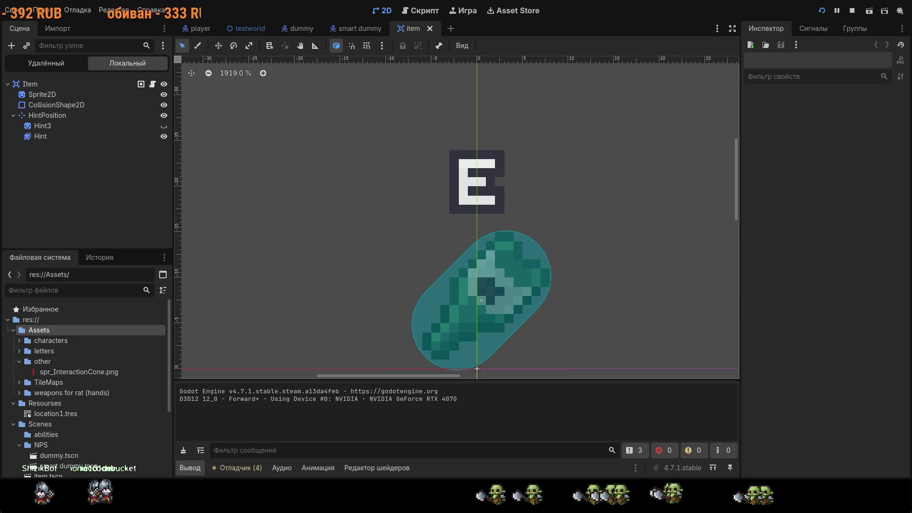
{"action": "left_click", "coordinate": [164, 137]}
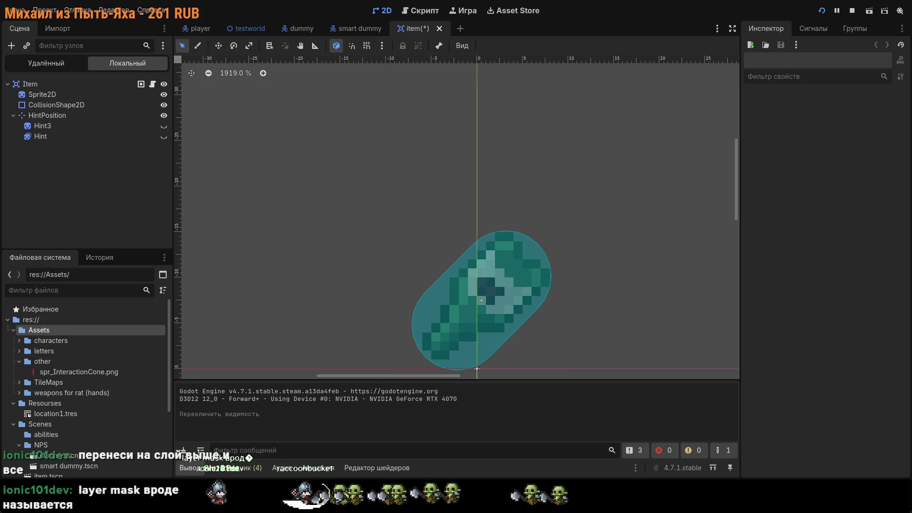
- Select Hint, expand Visibility and Ordering, move its light mask to layer 2 only, and run
{"action": "left_click", "coordinate": [85, 117]}
{"action": "left_click", "coordinate": [749, 249]}
{"action": "left_click", "coordinate": [749, 249]}
{"action": "left_click", "coordinate": [749, 238]}
{"action": "left_click", "coordinate": [754, 230]}
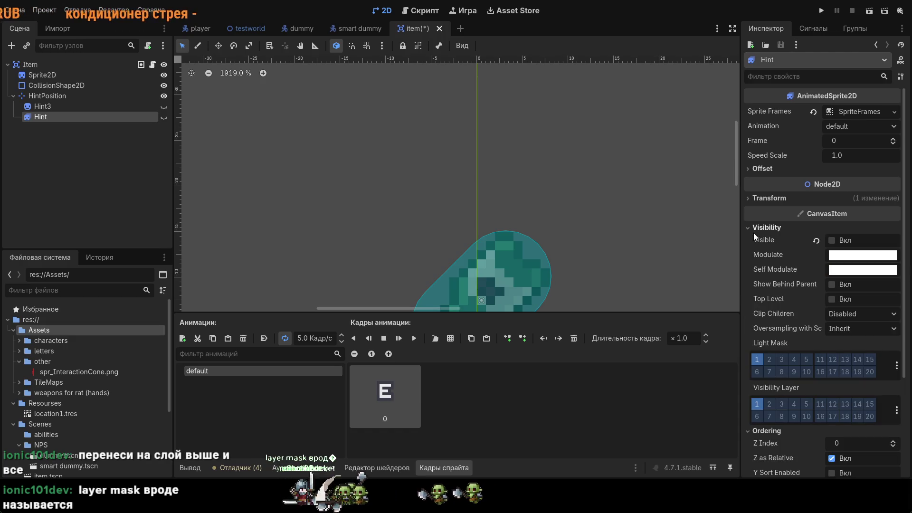
{"action": "left_click", "coordinate": [768, 360]}
{"action": "left_click", "coordinate": [758, 361]}
{"action": "left_click", "coordinate": [820, 10]}
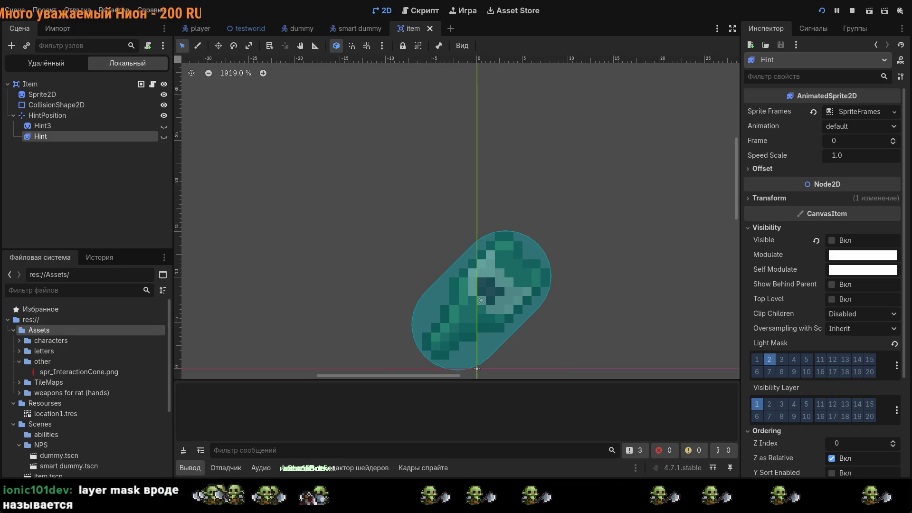
- Try visibility layer 2, restore light mask layer 1, set visibility layer 19, and relaunch
{"action": "left_click", "coordinate": [768, 404]}
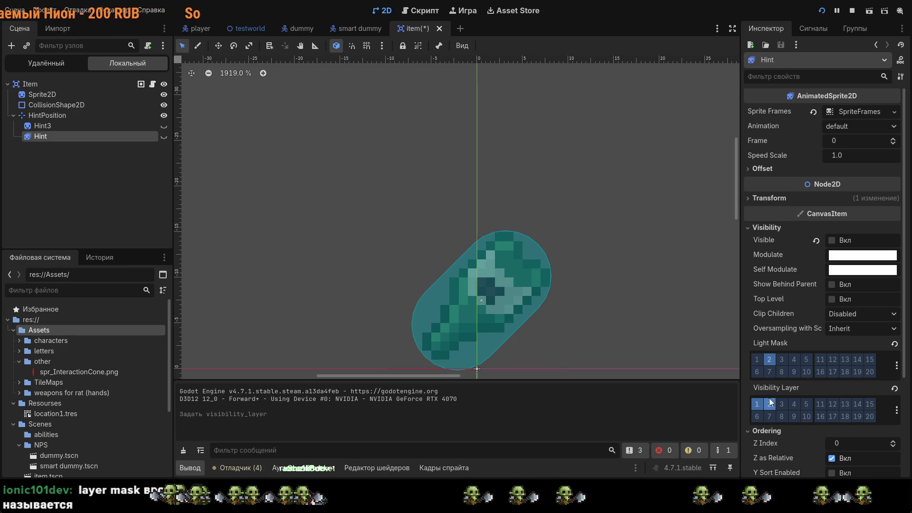
{"action": "left_click", "coordinate": [757, 359]}
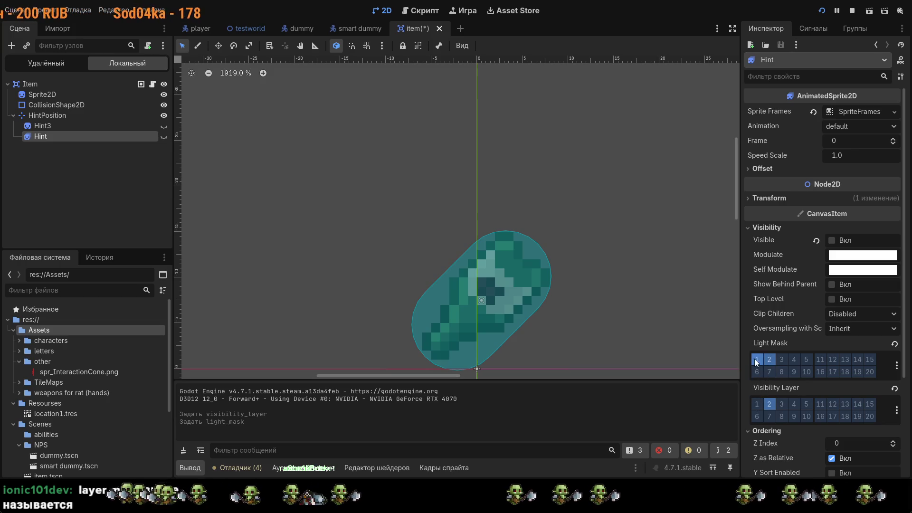
{"action": "left_click", "coordinate": [769, 359]}
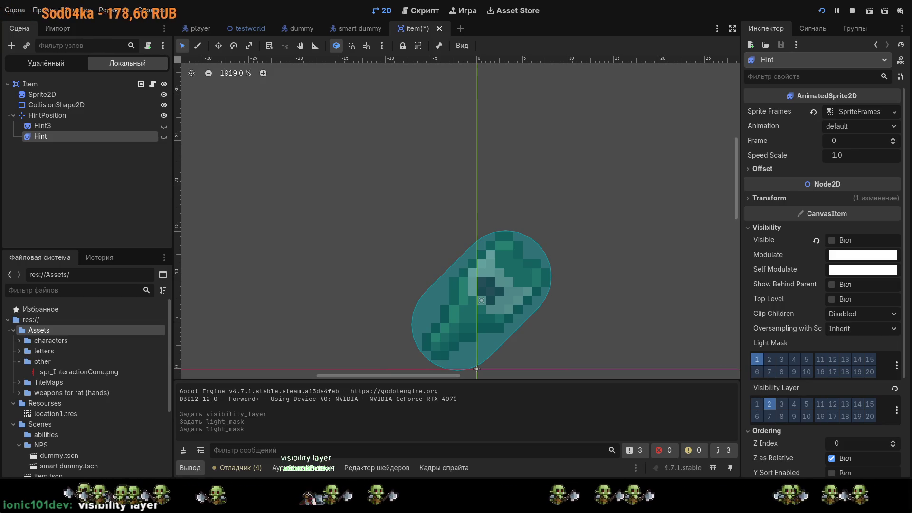
{"action": "left_click", "coordinate": [768, 405]}
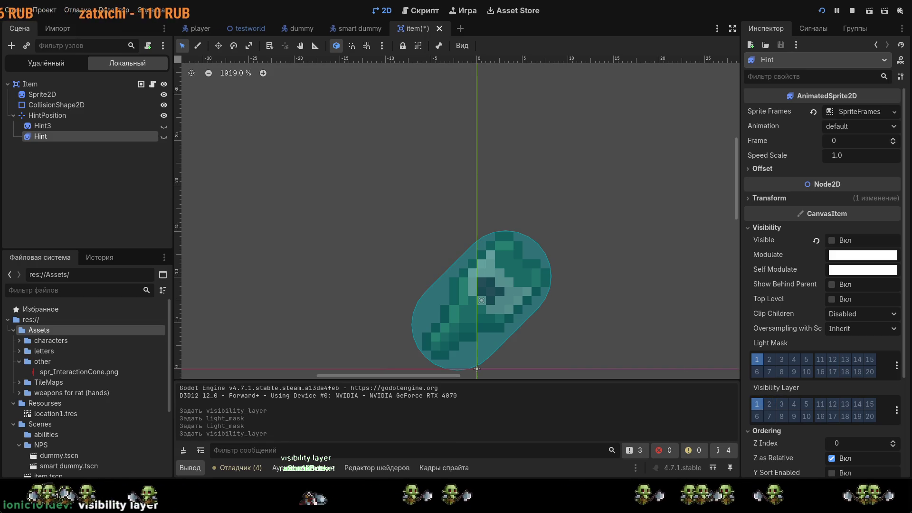
{"action": "left_click", "coordinate": [756, 404]}
{"action": "left_click", "coordinate": [756, 359]}
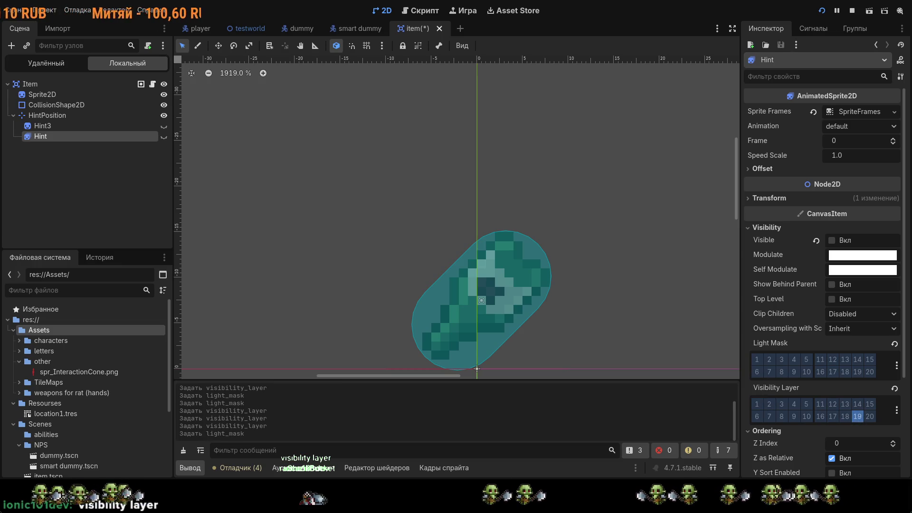
{"action": "key", "text": "F5"}
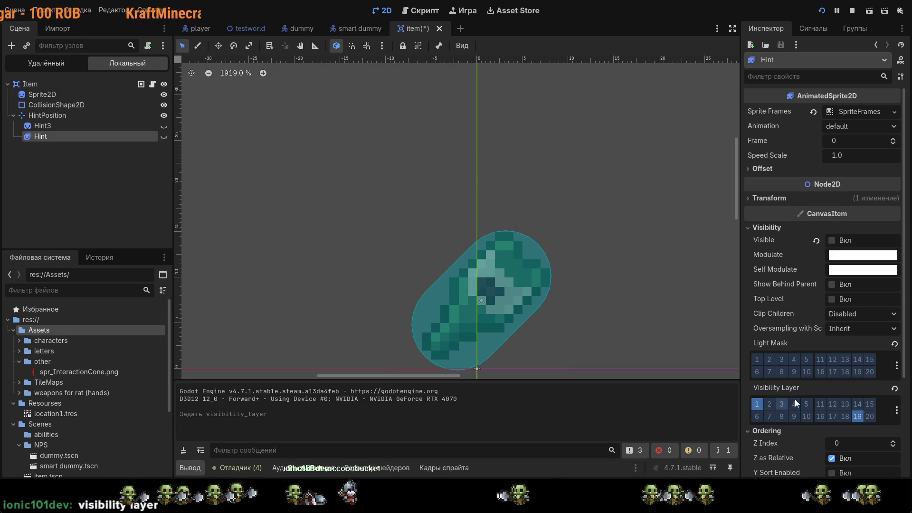
- Reset Hint's visibility layer and light mask to 1, then switch to the player scene
{"action": "left_click", "coordinate": [895, 388]}
{"action": "left_click", "coordinate": [894, 344]}
{"action": "scroll", "coordinate": [807, 346], "scroll_direction": "down", "scroll_amount": 5}
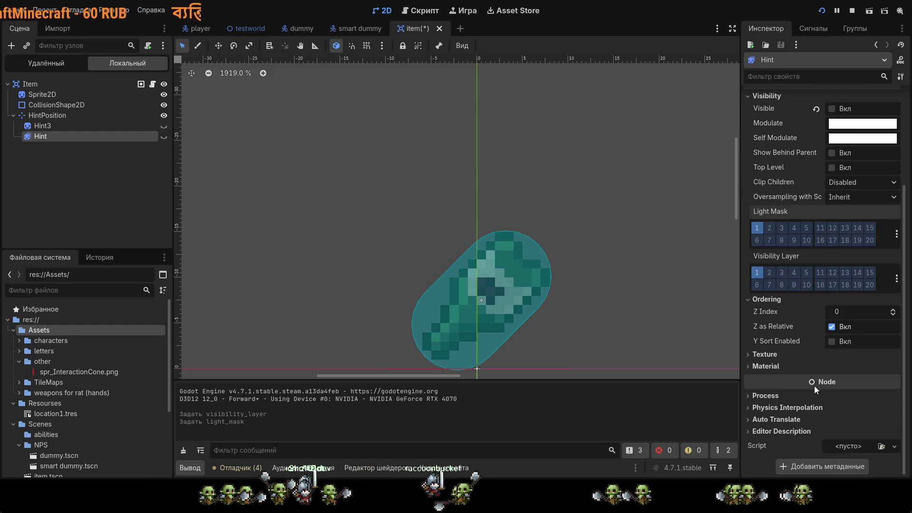
{"action": "left_click", "coordinate": [768, 365]}
{"action": "left_click", "coordinate": [769, 366]}
{"action": "left_click", "coordinate": [770, 354]}
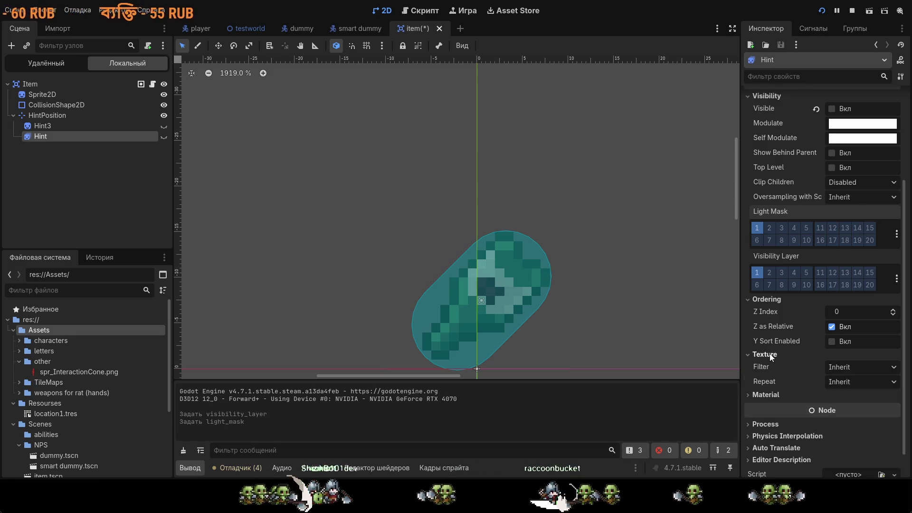
{"action": "left_click", "coordinate": [770, 355]}
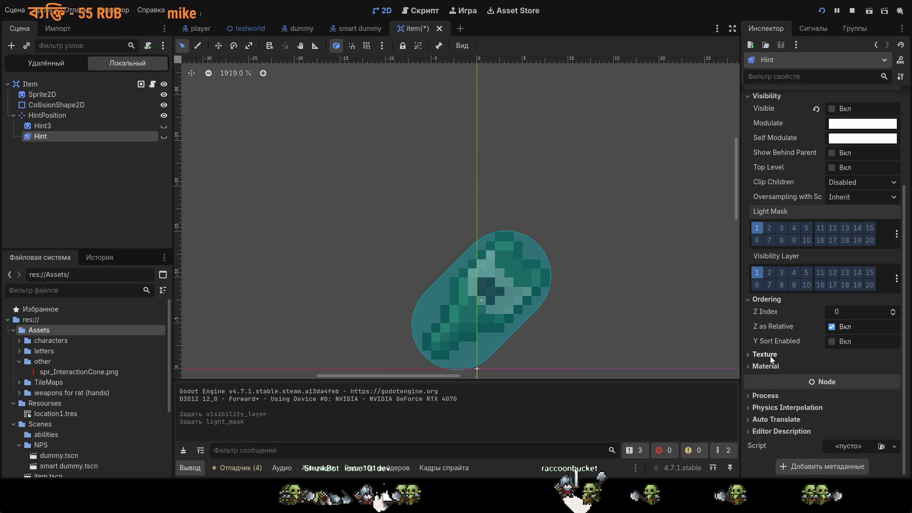
{"action": "scroll", "coordinate": [769, 355], "scroll_direction": "up", "scroll_amount": 3}
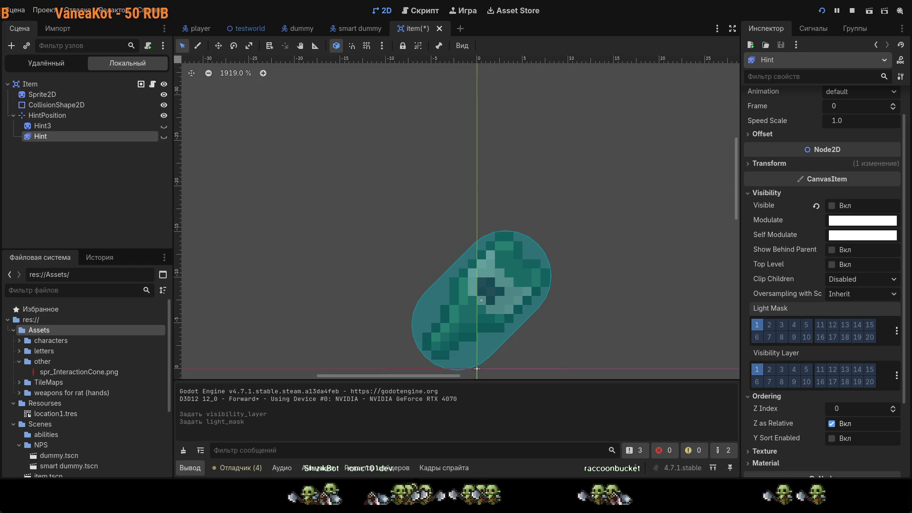
{"action": "left_click", "coordinate": [199, 28]}
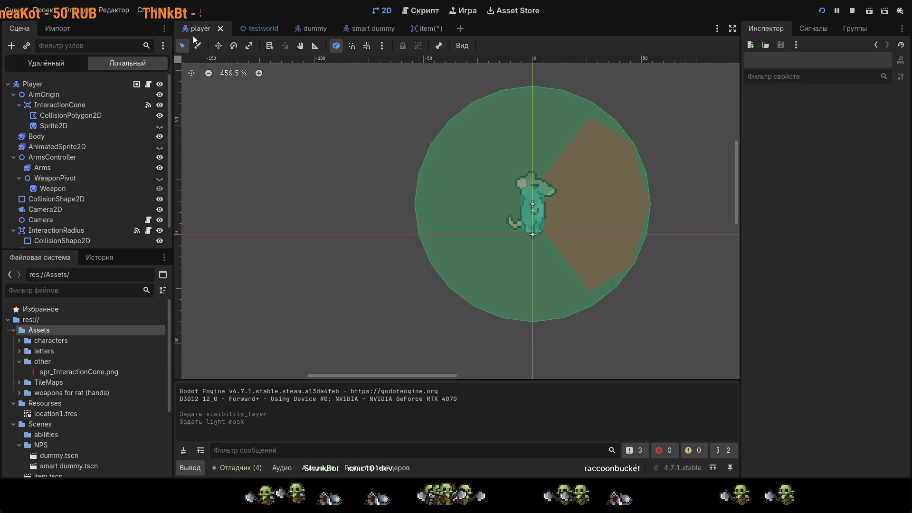
- Open testworld, select Item7 and Item8, and toggle a running node's visibility layer
{"action": "left_click", "coordinate": [250, 30]}
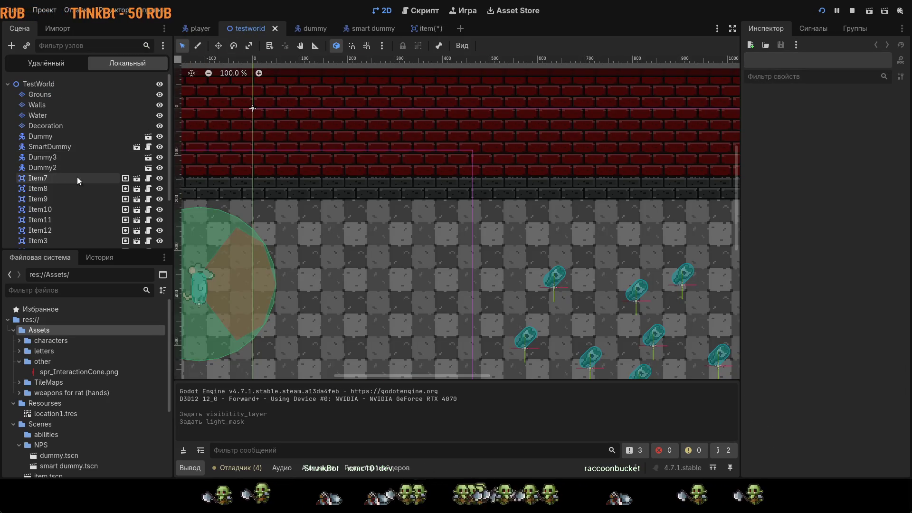
{"action": "left_click", "coordinate": [64, 178]}
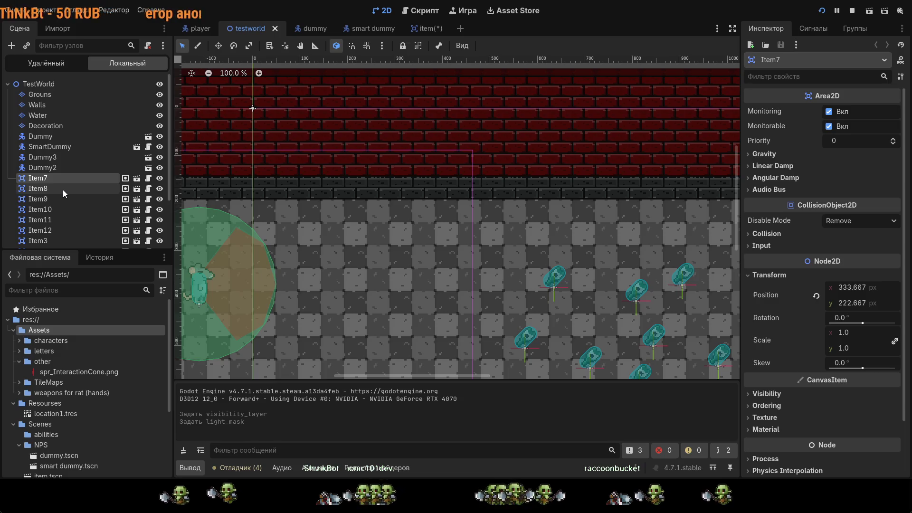
{"action": "left_click", "coordinate": [62, 190]}
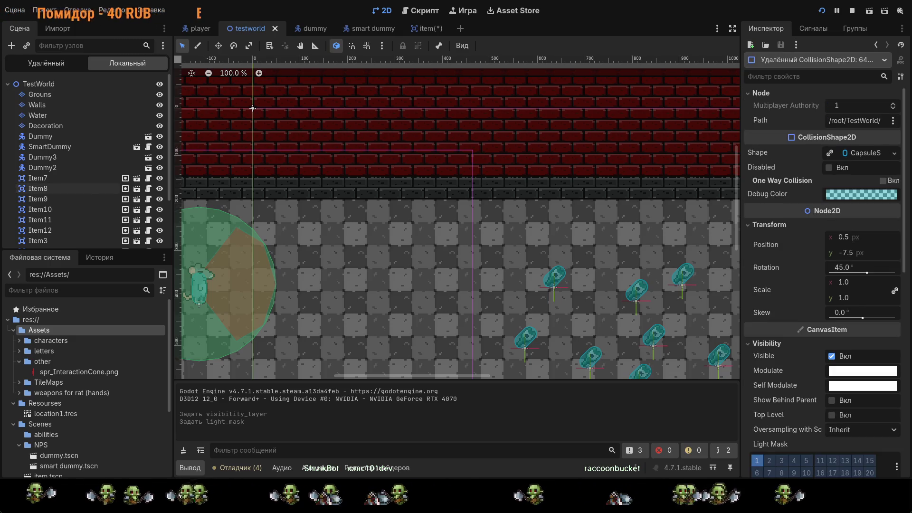
{"action": "scroll", "coordinate": [759, 363], "scroll_direction": "down", "scroll_amount": 4}
{"action": "left_click", "coordinate": [757, 361]}
{"action": "left_click", "coordinate": [757, 361]}
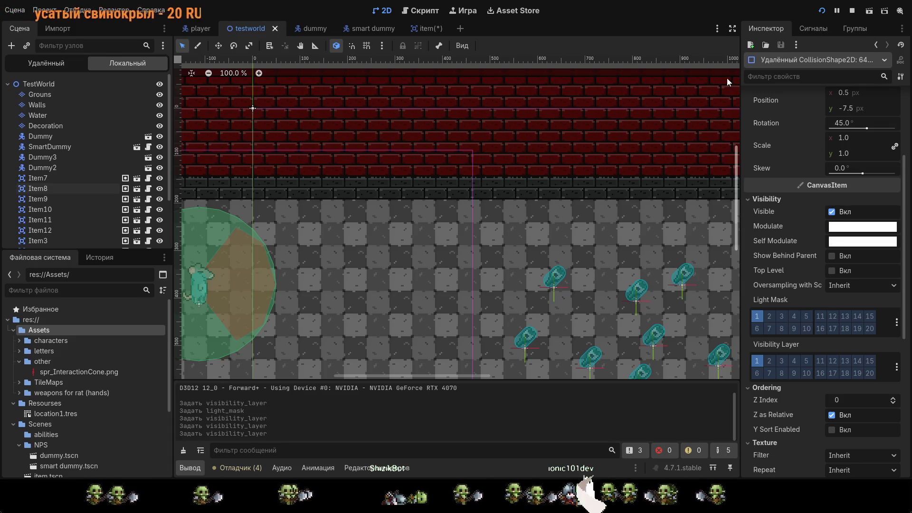
- Stop the game with F8 and pan and zoom out over the level
{"action": "key", "text": "F8"}
{"action": "scroll", "coordinate": [517, 250], "scroll_direction": "down", "scroll_amount": 3}
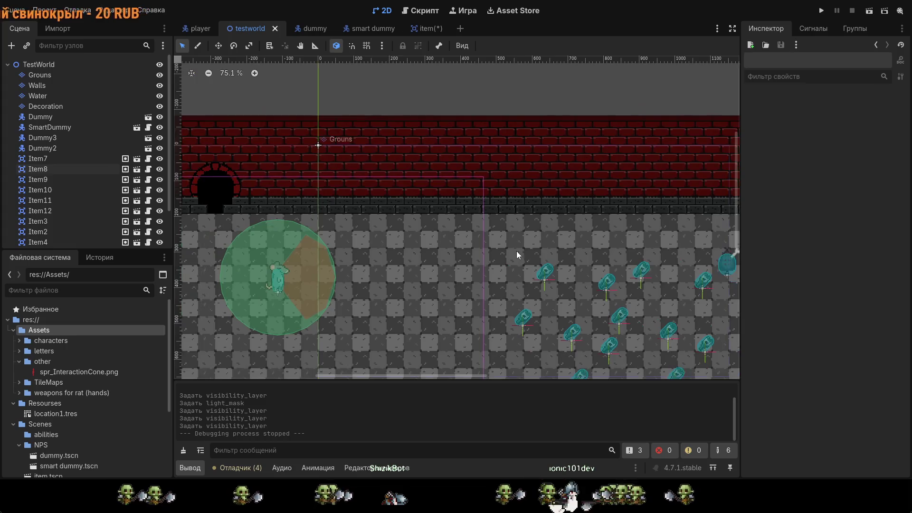
{"action": "left_click_drag", "start_coordinate": [517, 251], "coordinate": [589, 190]}
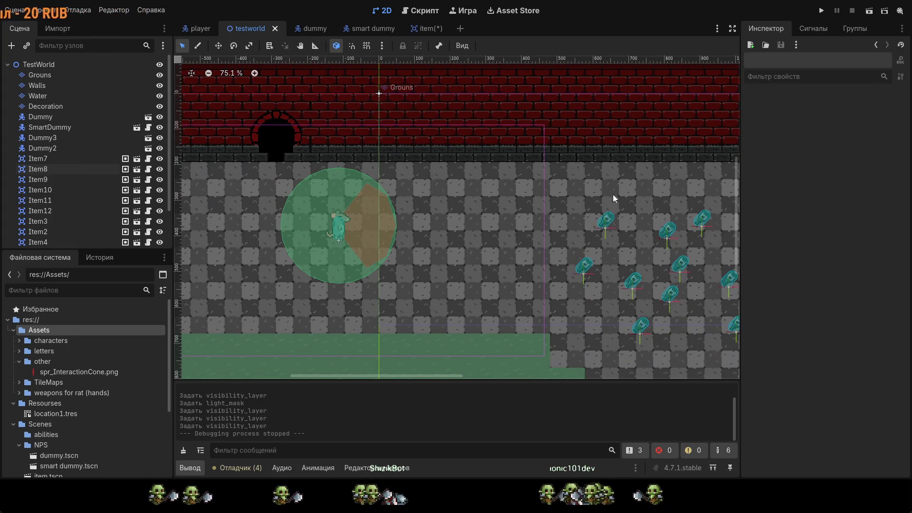
{"action": "scroll", "coordinate": [609, 211], "scroll_direction": "down", "scroll_amount": 5}
{"action": "scroll", "coordinate": [610, 213], "scroll_direction": "down", "scroll_amount": 1}
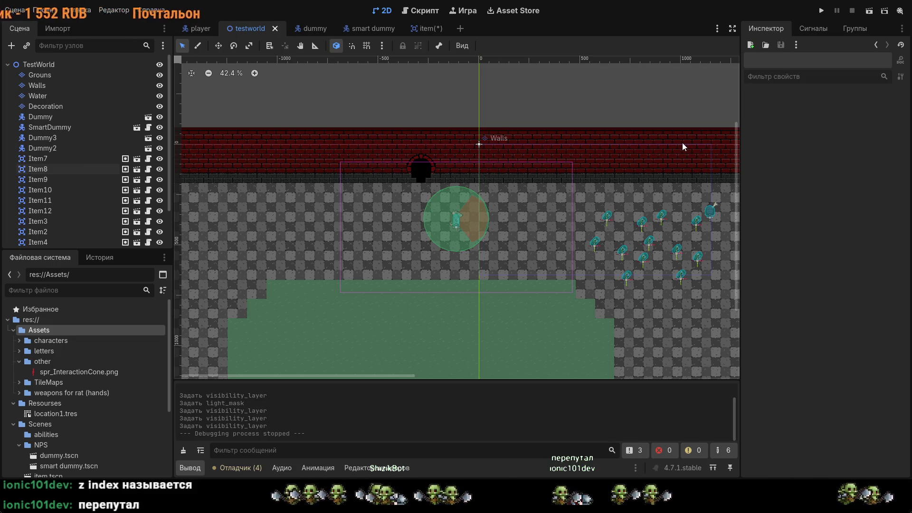
- Back in the item scene, collapse and re-expand Ordering, then run and restart the game
{"action": "left_click", "coordinate": [426, 28]}
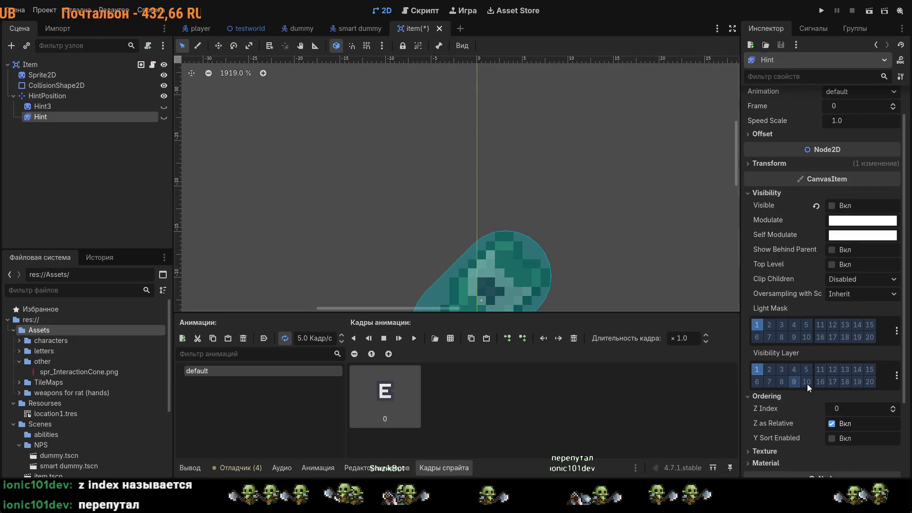
{"action": "left_click", "coordinate": [877, 398]}
{"action": "left_click", "coordinate": [787, 399]}
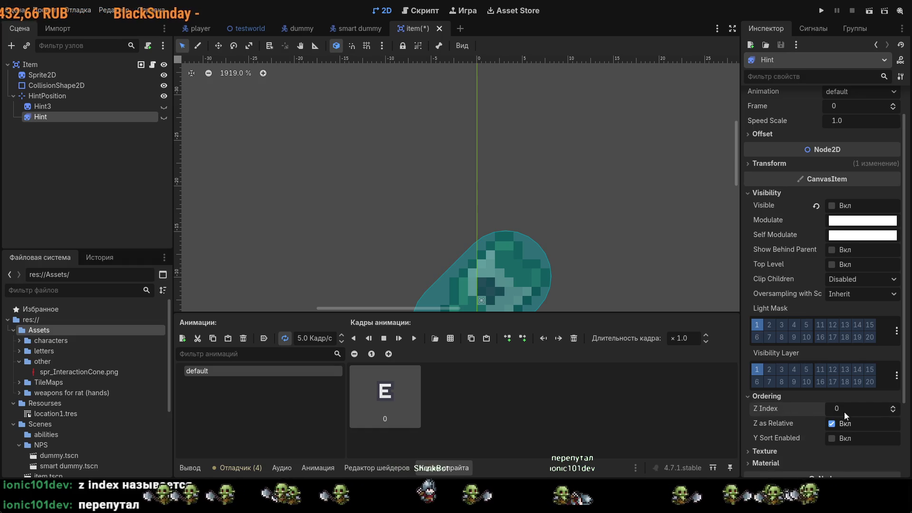
{"action": "left_click", "coordinate": [818, 12]}
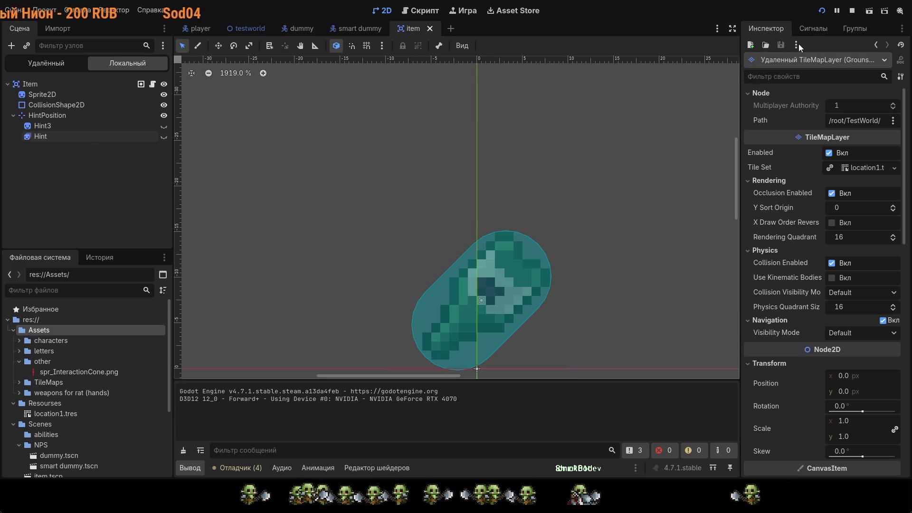
{"action": "left_click", "coordinate": [821, 11]}
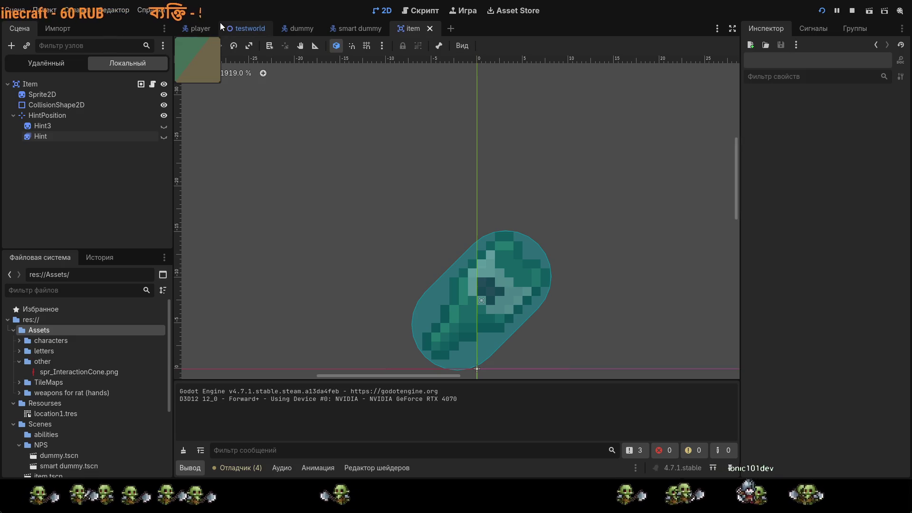
- Select the Hint node and set its Z Index to 1
{"action": "left_click", "coordinate": [58, 137]}
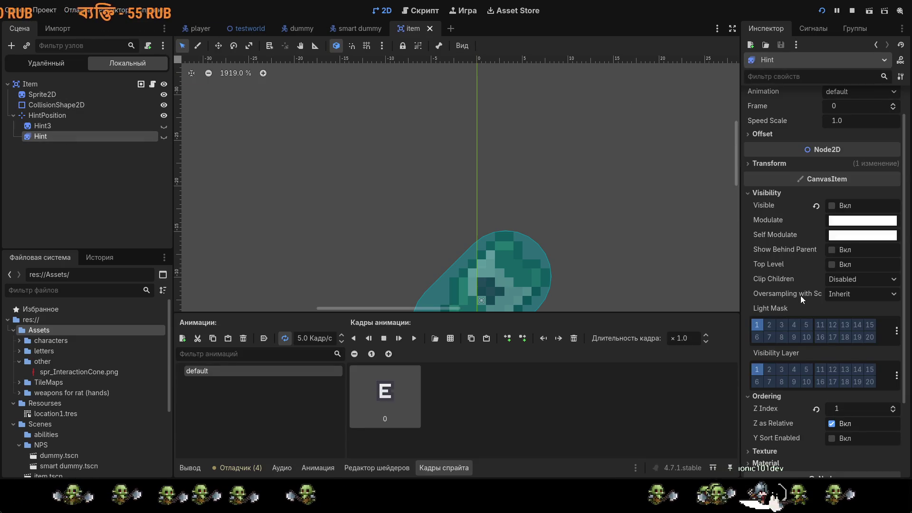
{"action": "left_click", "coordinate": [816, 409]}
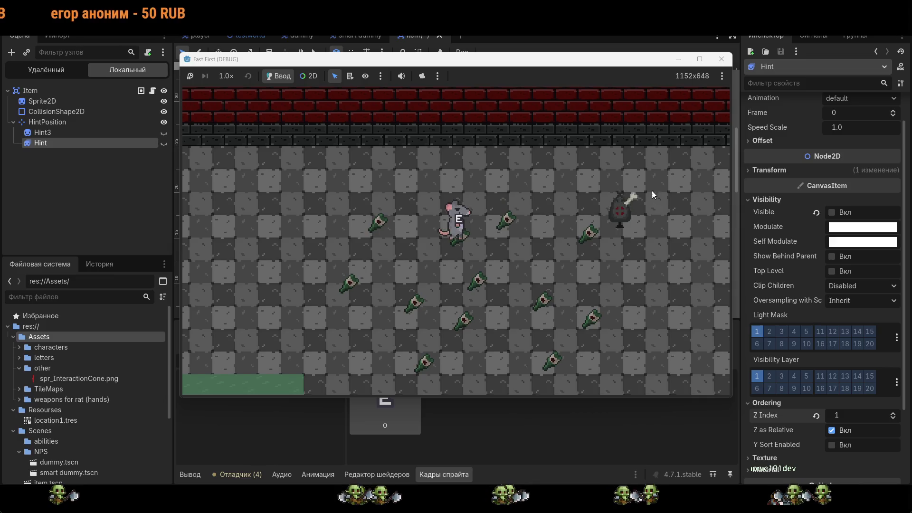
- Walk the rat around the bottles to check the E hint with Z Index 1
{"action": "key", "text": "s"}
{"action": "key", "text": "a"}
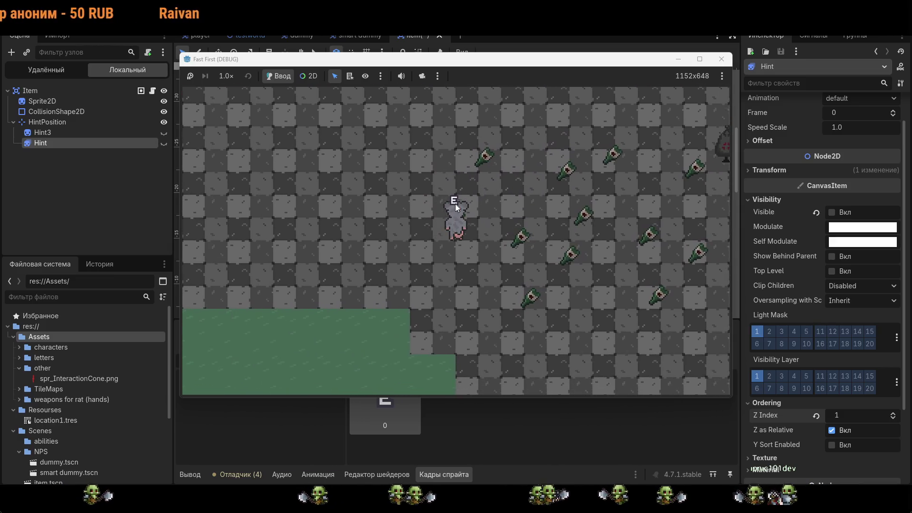
{"action": "key", "text": "a"}
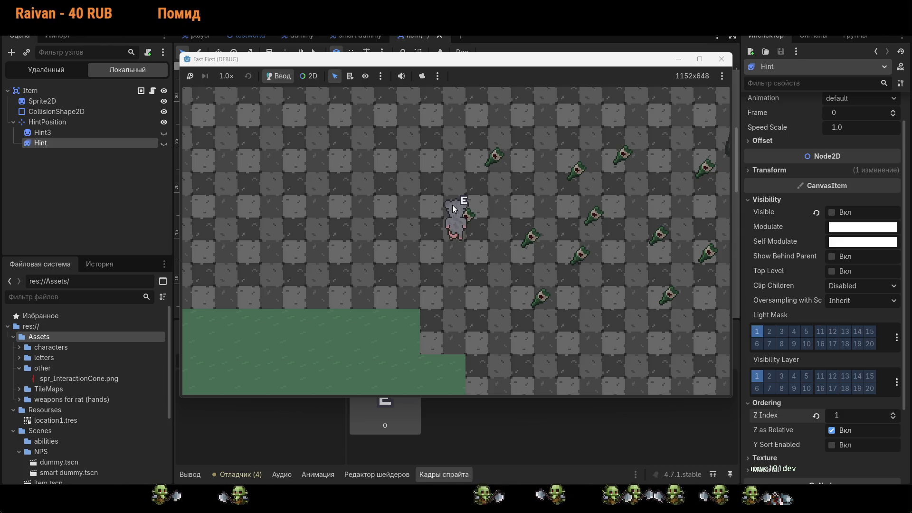
{"action": "key", "text": "w"}
{"action": "key", "text": "d"}
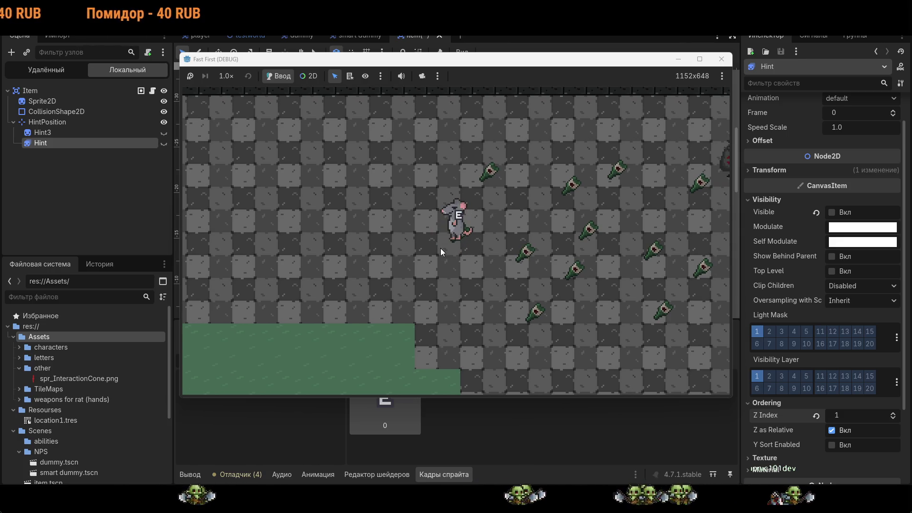
{"action": "key", "text": "a"}
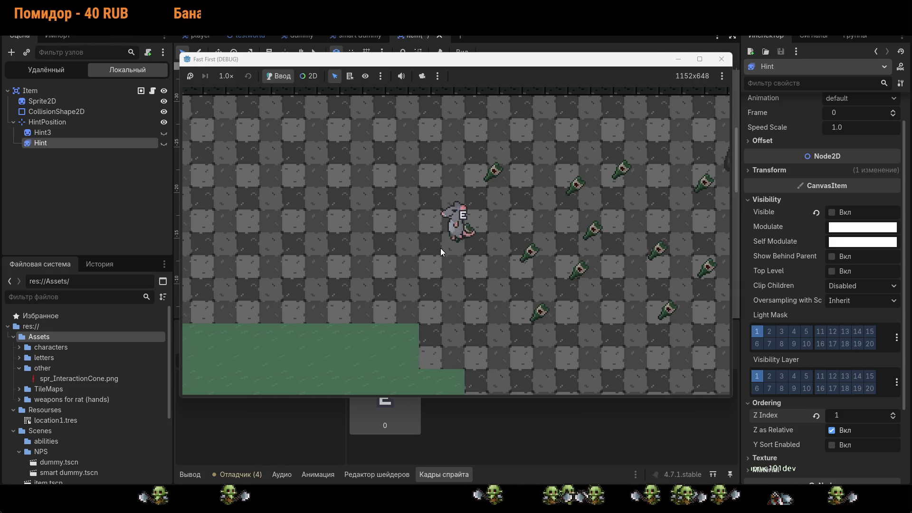
{"action": "key", "text": "d"}
{"action": "key", "text": "a"}
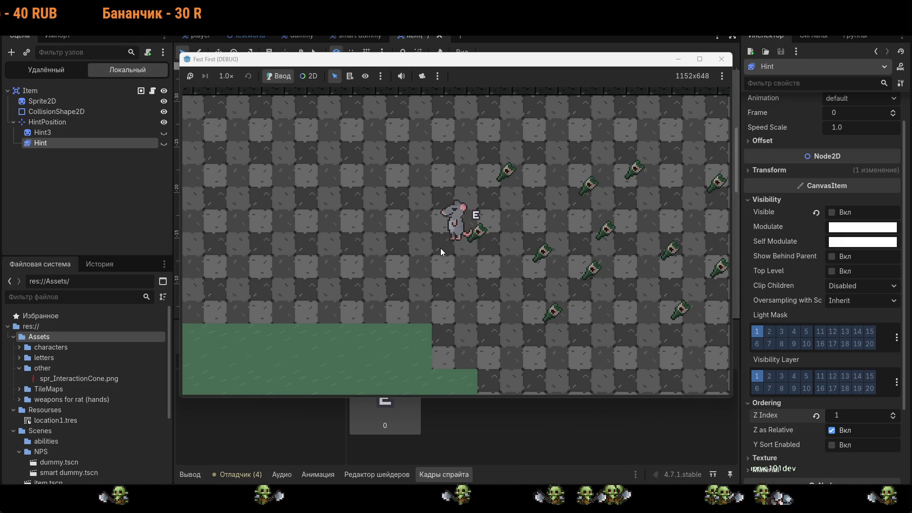
{"action": "key", "text": "d"}
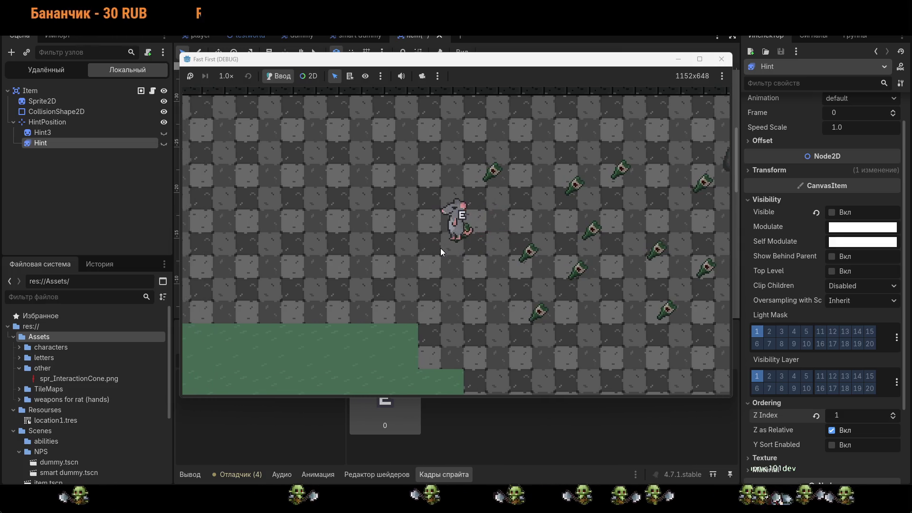
{"action": "key", "text": "a"}
{"action": "key", "text": "s"}
- Set Hint's Z Index to 0 and walk the rat around to compare
{"action": "left_click", "coordinate": [816, 416]}
{"action": "key", "text": "w"}
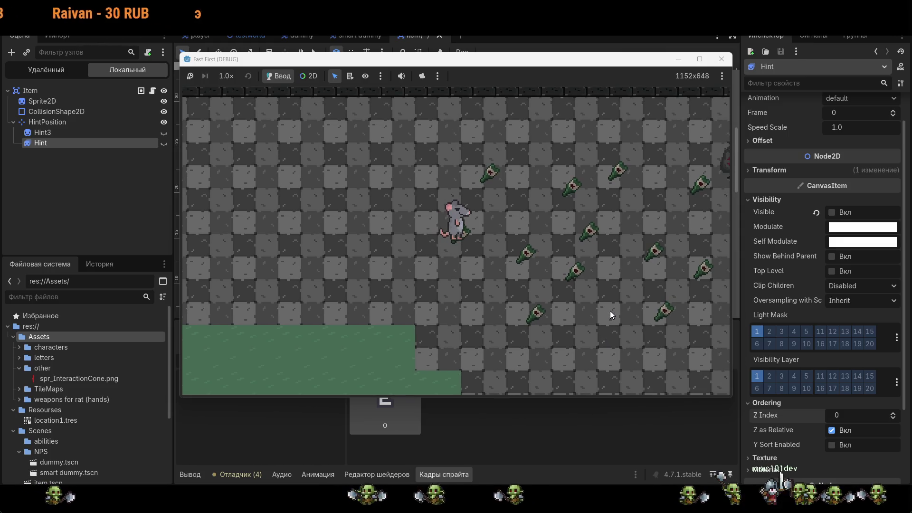
{"action": "key", "text": "a"}
{"action": "key", "text": "d"}
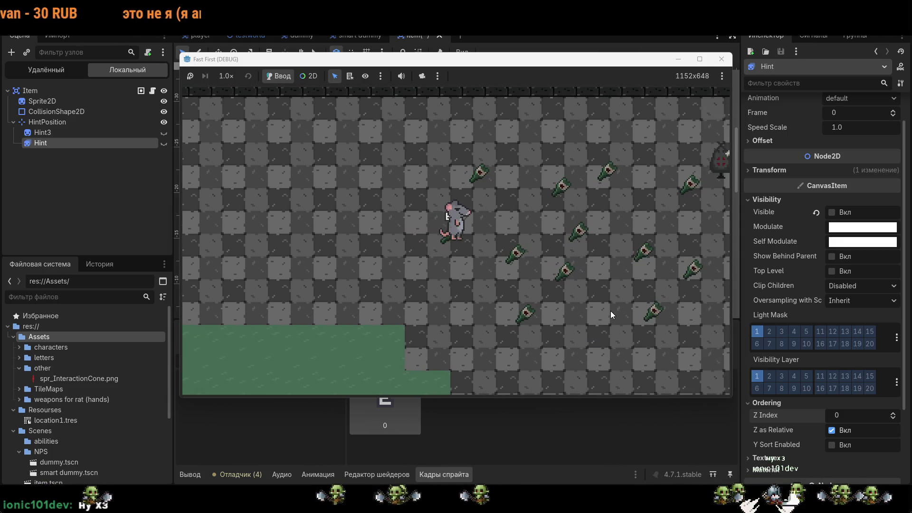
{"action": "key", "text": "s"}
{"action": "key", "text": "w"}
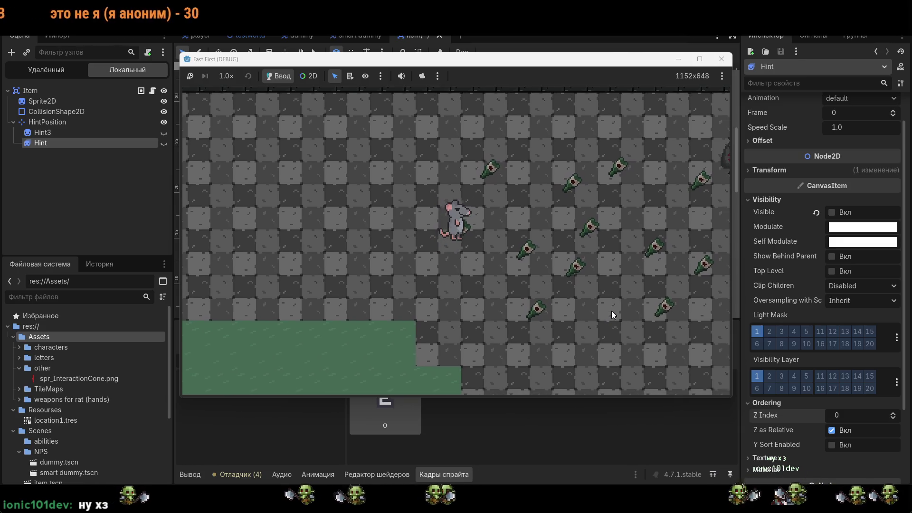
- Raise Hint's Z Index back to 1 and walk the rat left and right past the bottle
{"action": "left_click", "coordinate": [892, 412]}
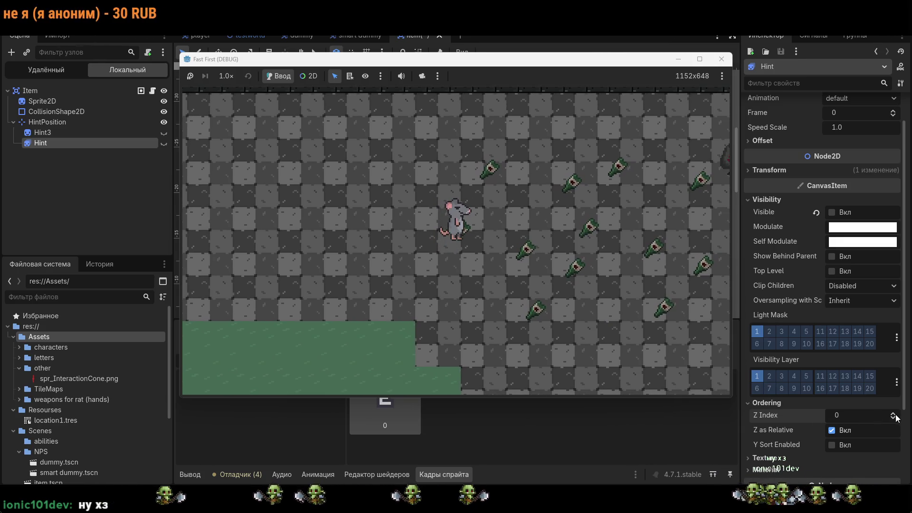
{"action": "key", "text": "a"}
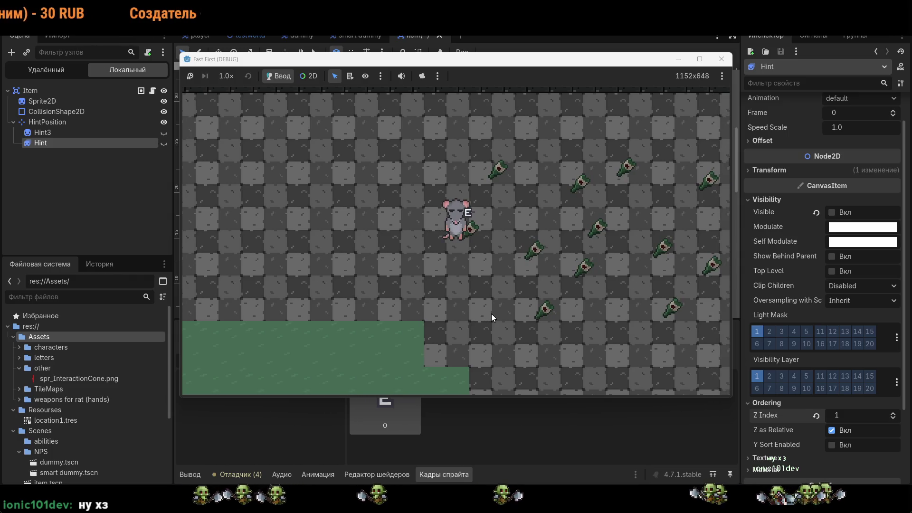
{"action": "key", "text": "d"}
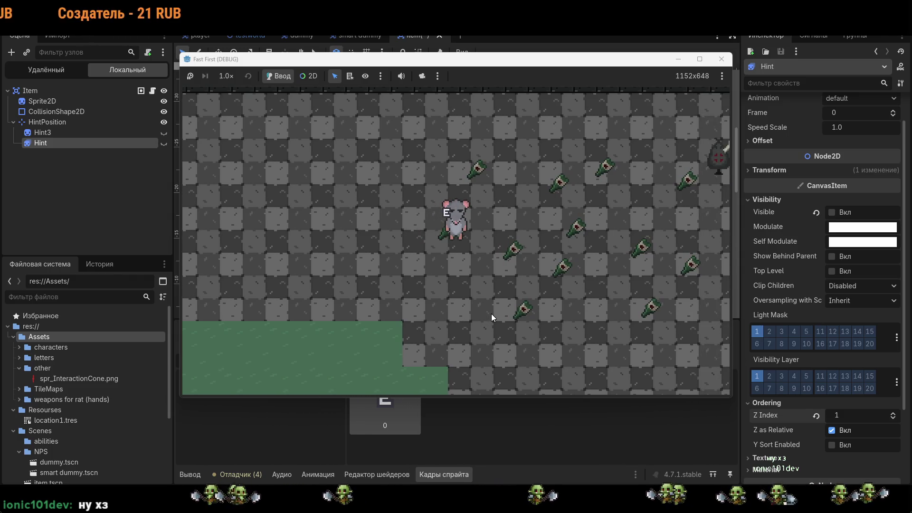
{"action": "key", "text": "a"}
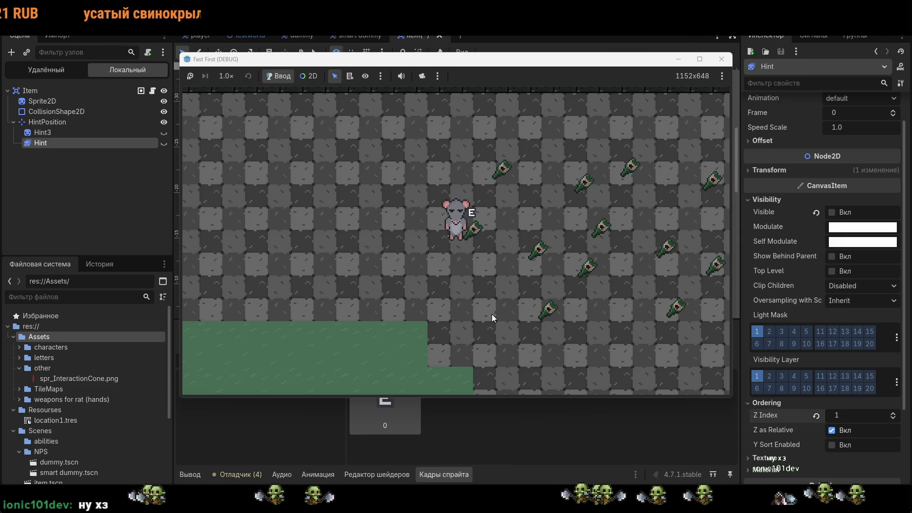
{"action": "key", "text": "d"}
{"action": "key", "text": "a"}
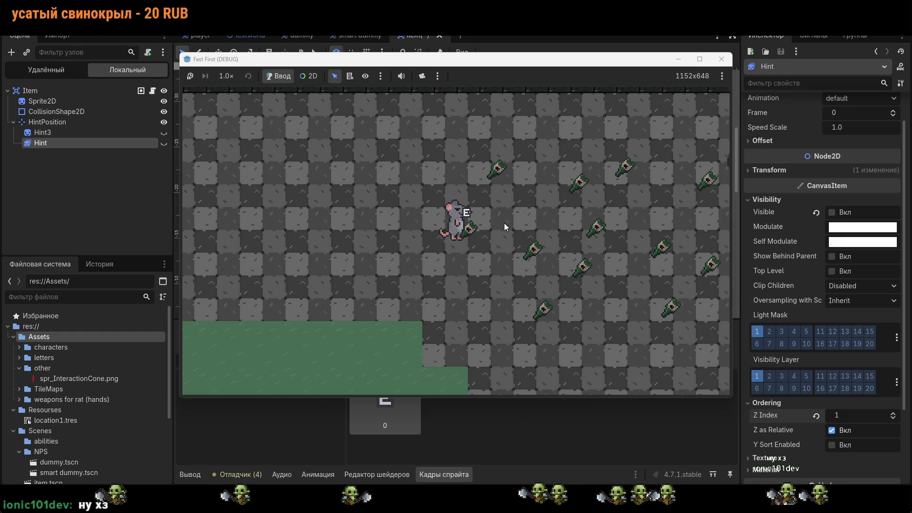
{"action": "key", "text": "d"}
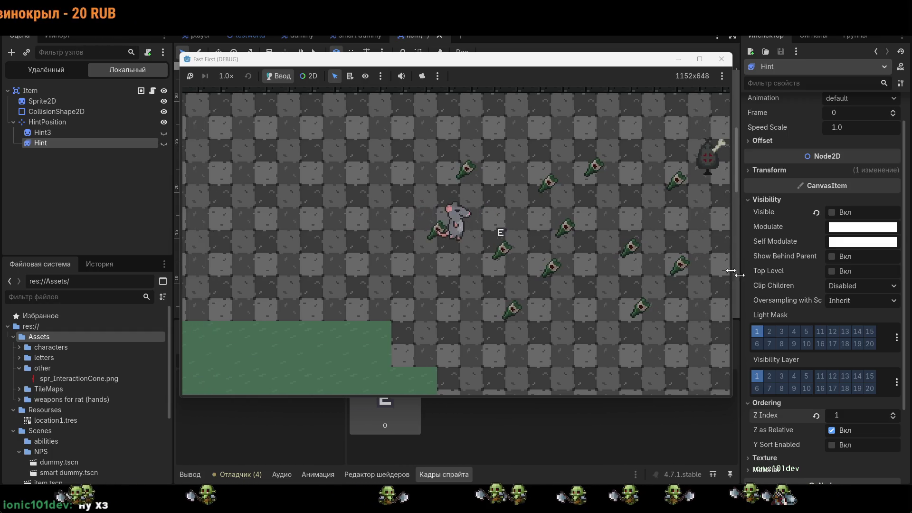
- Reset Hint's Z Index to 0, walk to a bottle and pick it up with E
{"action": "left_click", "coordinate": [816, 415]}
{"action": "left_click", "coordinate": [606, 290]}
{"action": "key", "text": "d"}
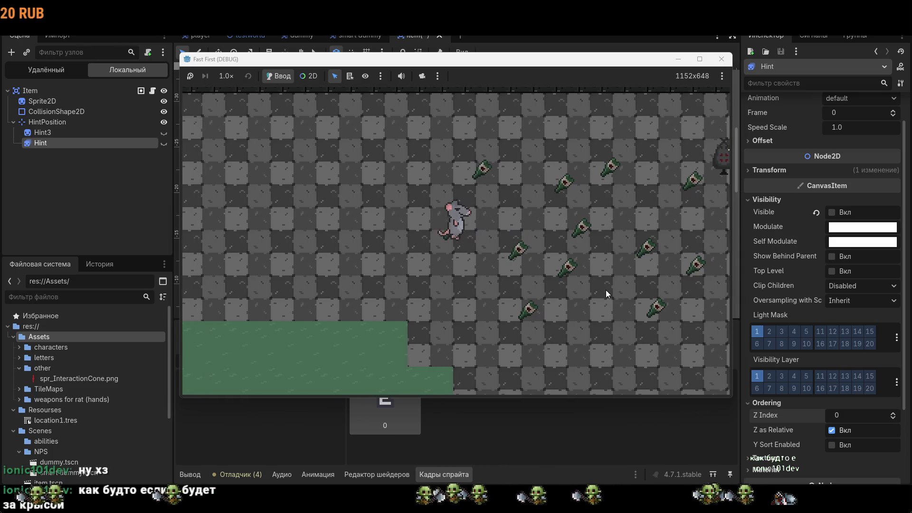
{"action": "key", "text": "d"}
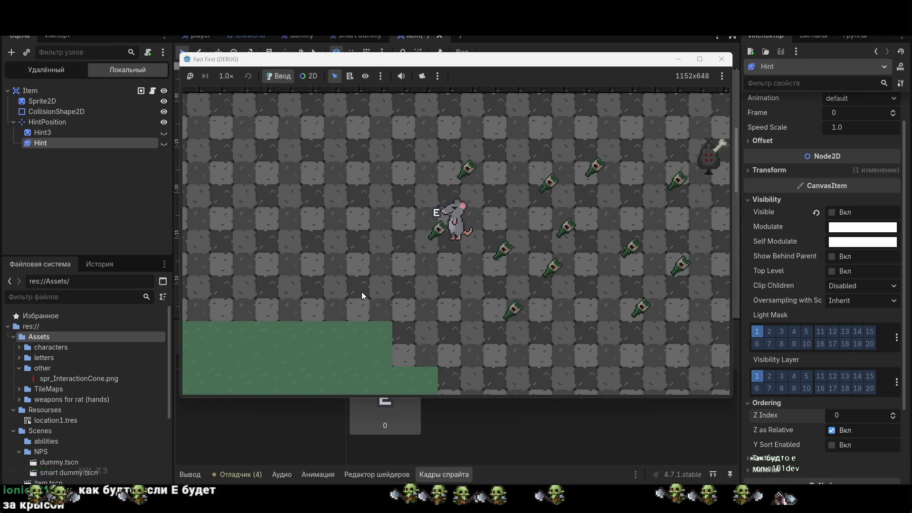
{"action": "key", "text": "e"}
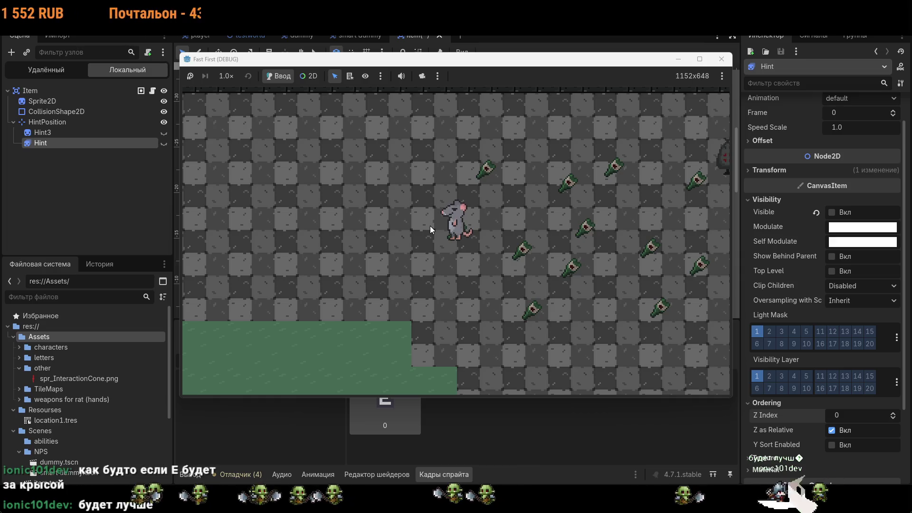
- Walk the rat to other bottles, then close the game window and deselect Hint
{"action": "key", "text": "a"}
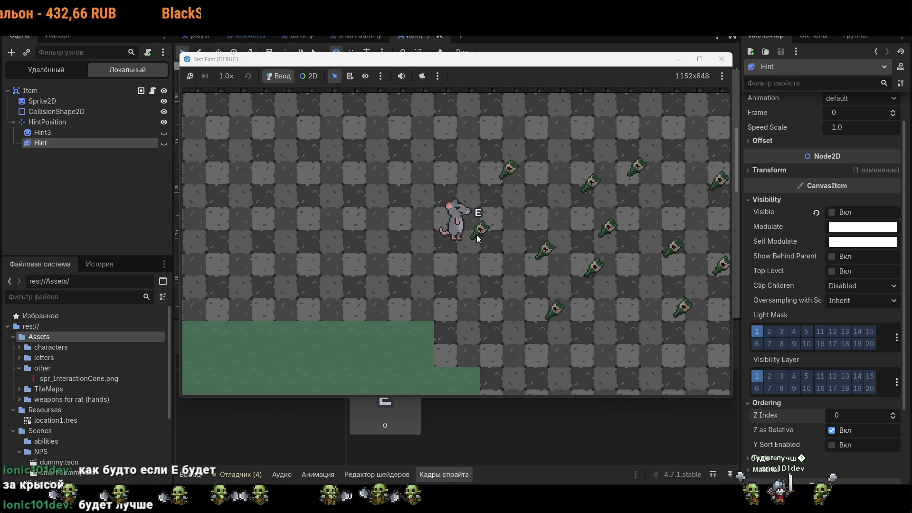
{"action": "key", "text": "d"}
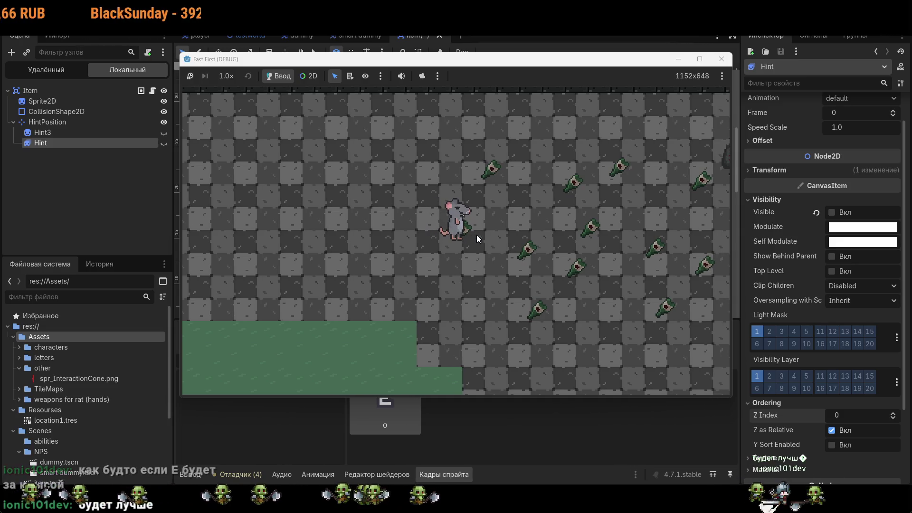
{"action": "key", "text": "a"}
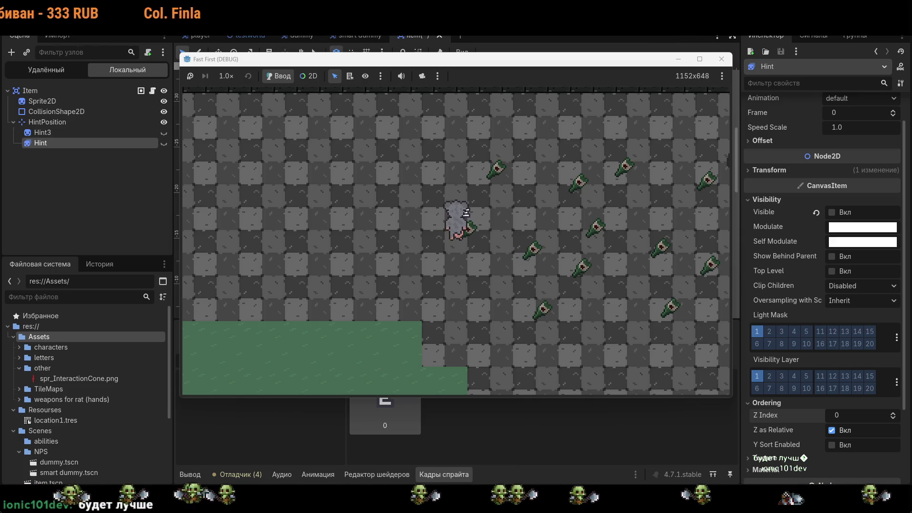
{"action": "key", "text": "a"}
{"action": "key", "text": "d"}
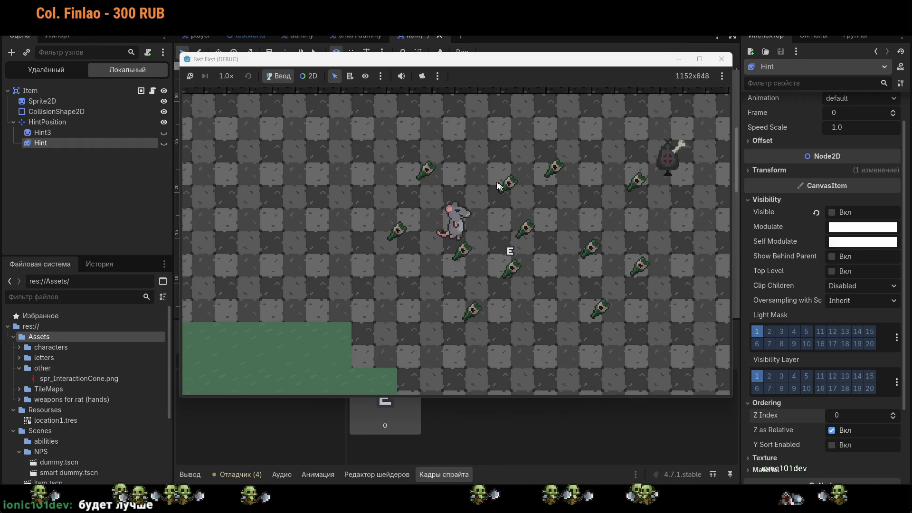
{"action": "key", "text": "w"}
{"action": "left_click", "coordinate": [717, 63]}
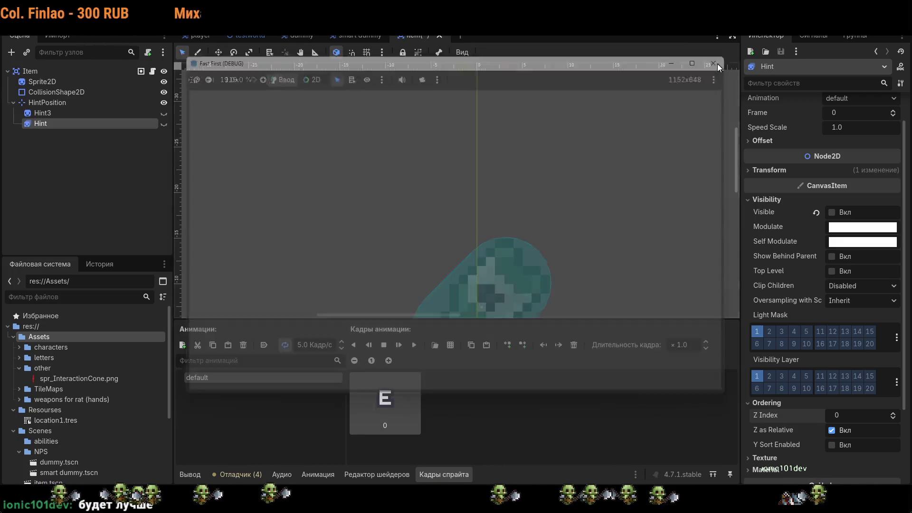
{"action": "left_click", "coordinate": [538, 151]}
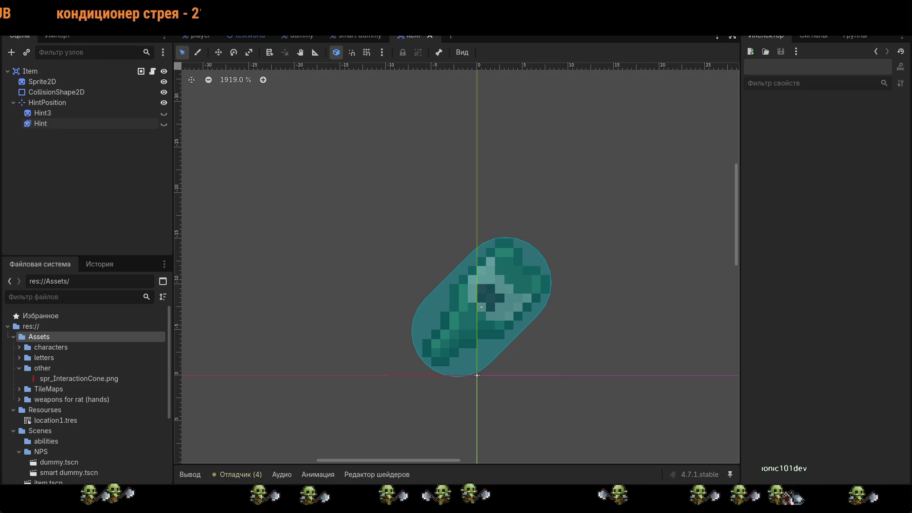
- Select the Item root node and open its item.gd script
{"action": "mouse_move", "coordinate": [339, 41]}
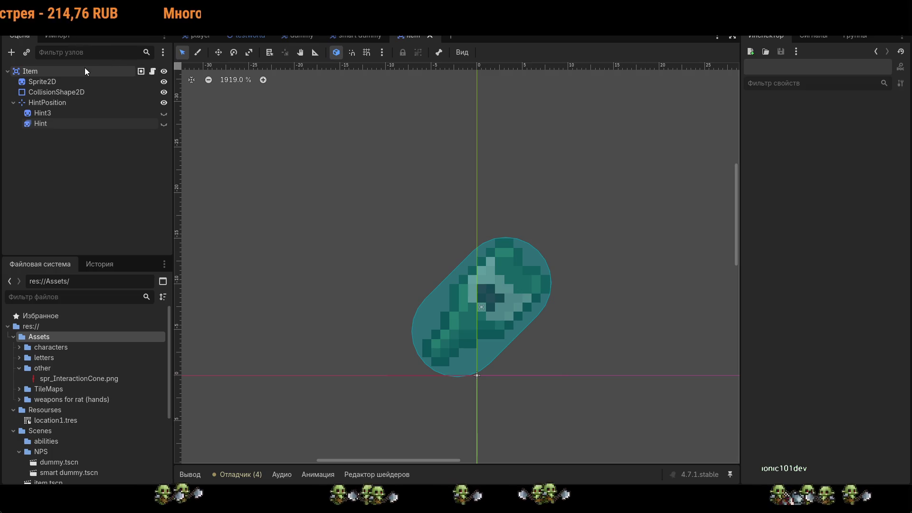
{"action": "left_click", "coordinate": [119, 71]}
{"action": "left_click", "coordinate": [153, 74]}
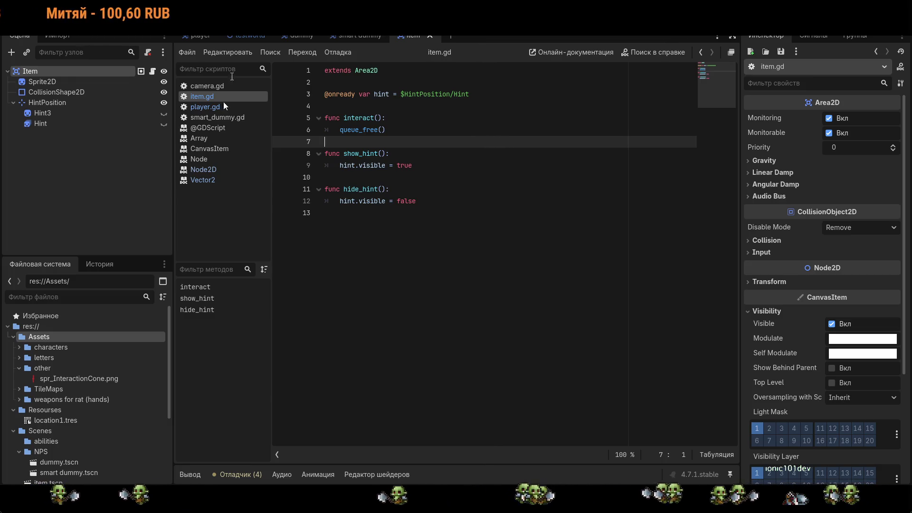
{"action": "scroll", "coordinate": [77, 425], "scroll_direction": "down", "scroll_amount": 5}
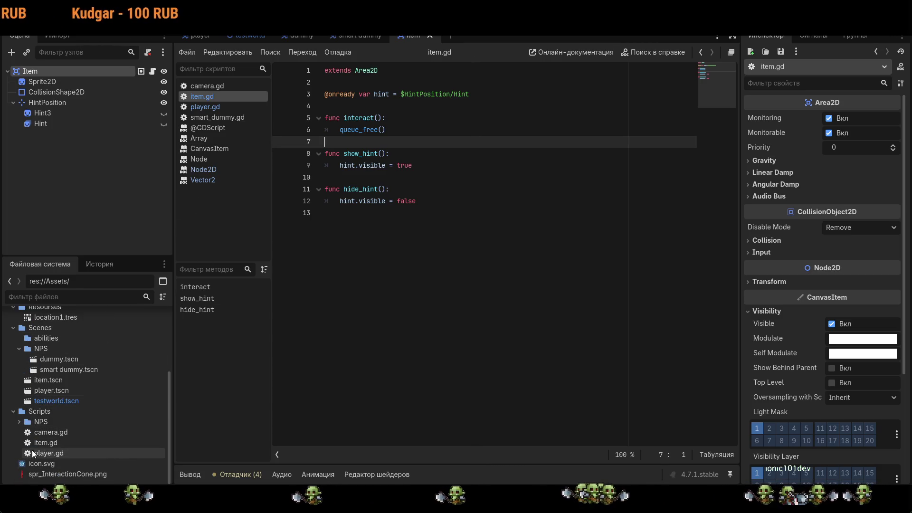
{"action": "right_click", "coordinate": [50, 411]}
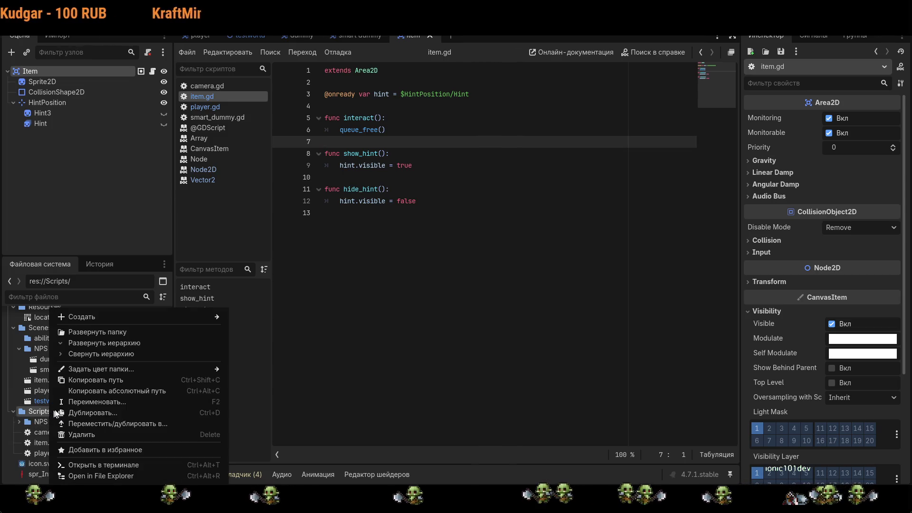
{"action": "mouse_move", "coordinate": [189, 320]}
{"action": "left_click", "coordinate": [253, 318]}
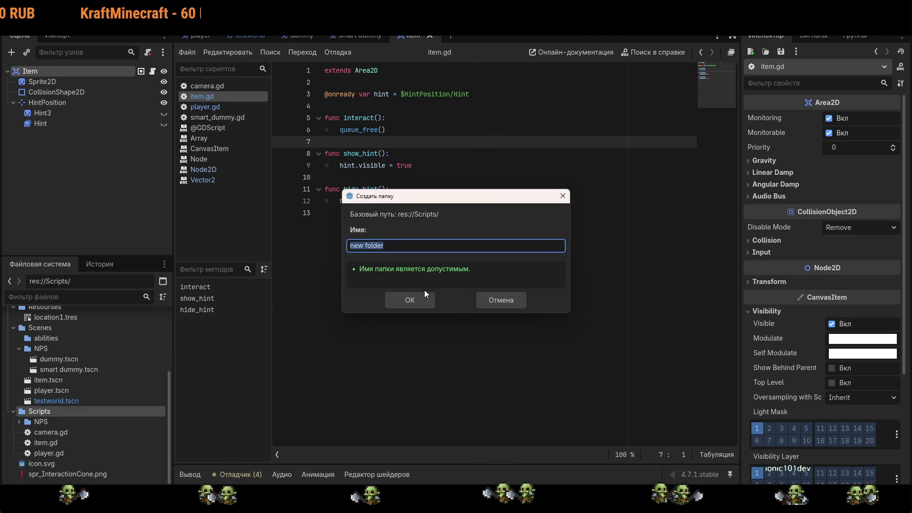
{"action": "key", "text": "Escape"}
{"action": "right_click", "coordinate": [56, 411]}
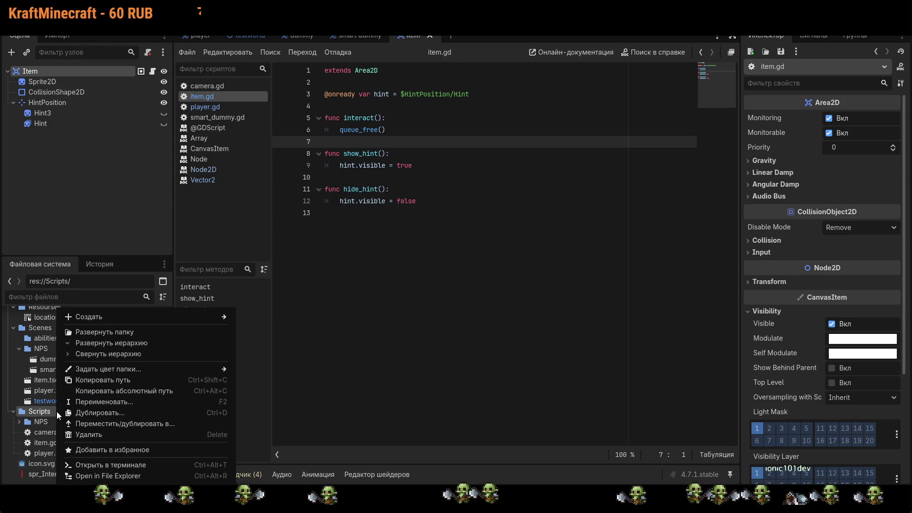
{"action": "mouse_move", "coordinate": [199, 316]}
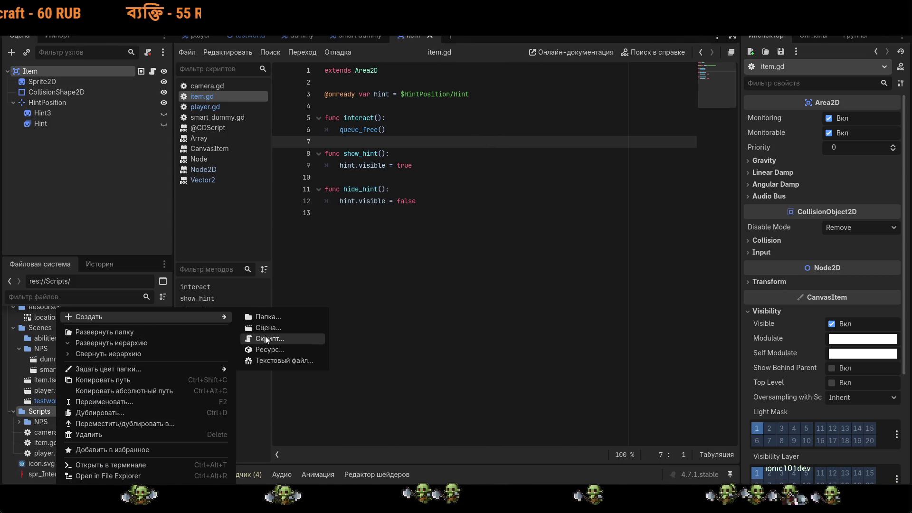
{"action": "left_click", "coordinate": [285, 339]}
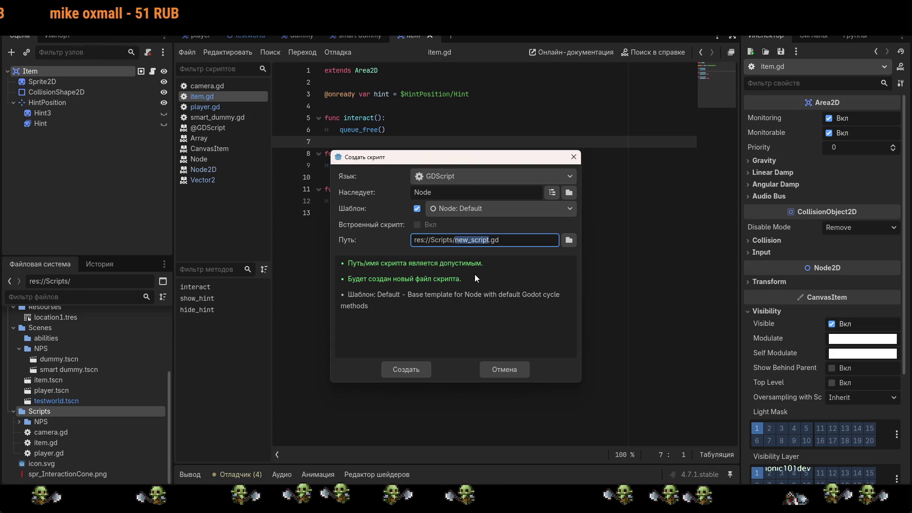
{"action": "type", "text": "Item"}
{"action": "key", "text": "BackSpace"}
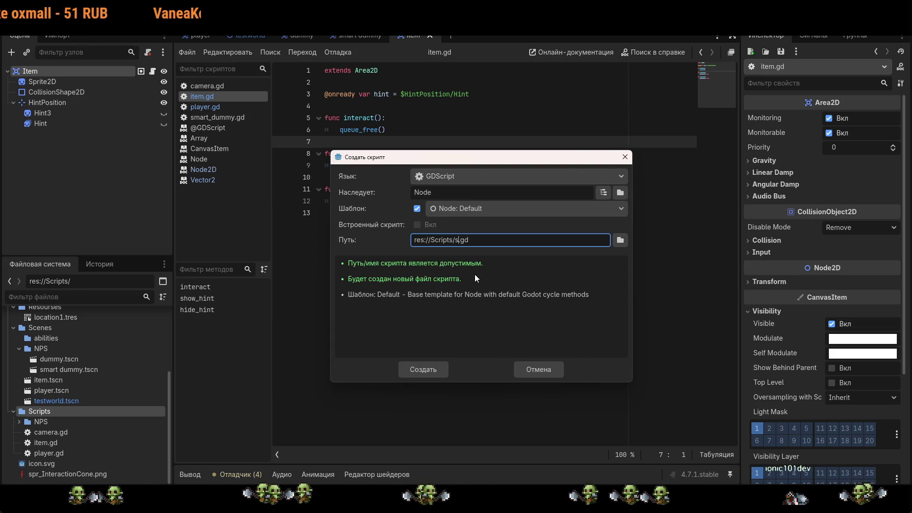
{"action": "type", "text": "Items"}
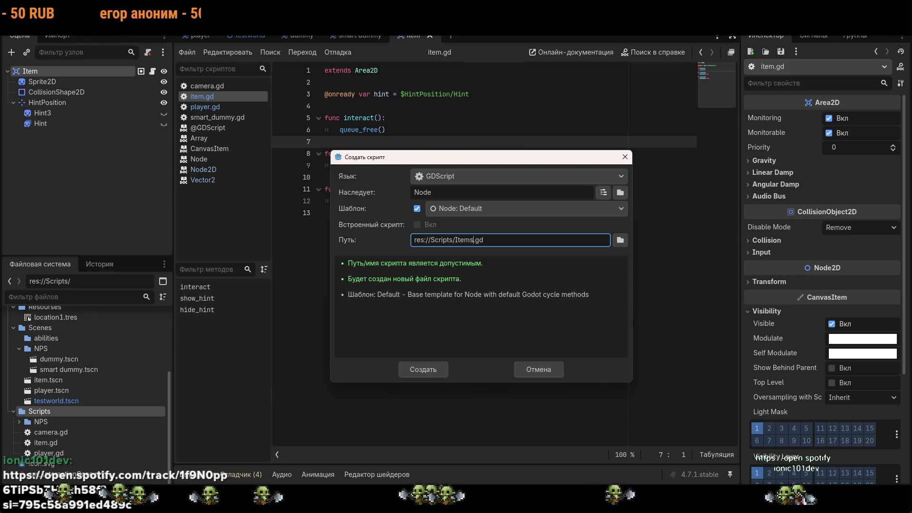
{"action": "key", "text": "Escape"}
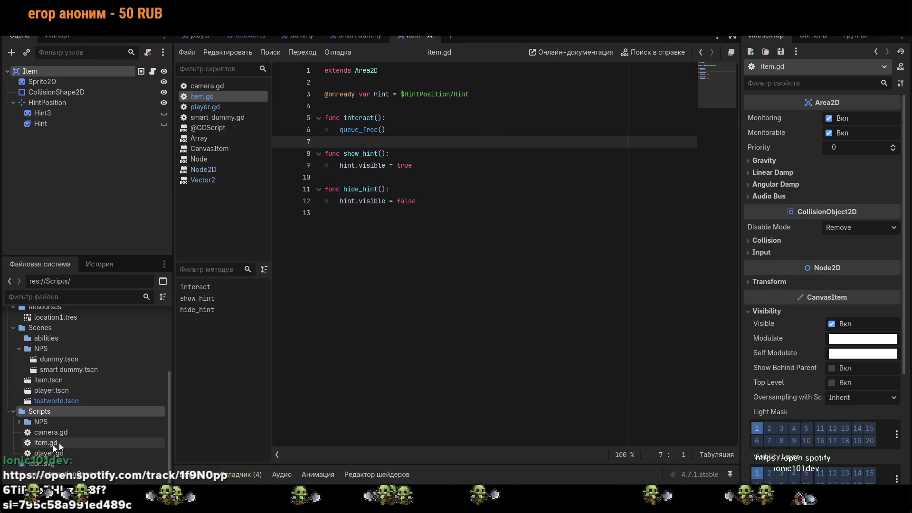
{"action": "right_click", "coordinate": [45, 411]}
- Create a new folder named Items inside Scripts
{"action": "mouse_move", "coordinate": [190, 317]}
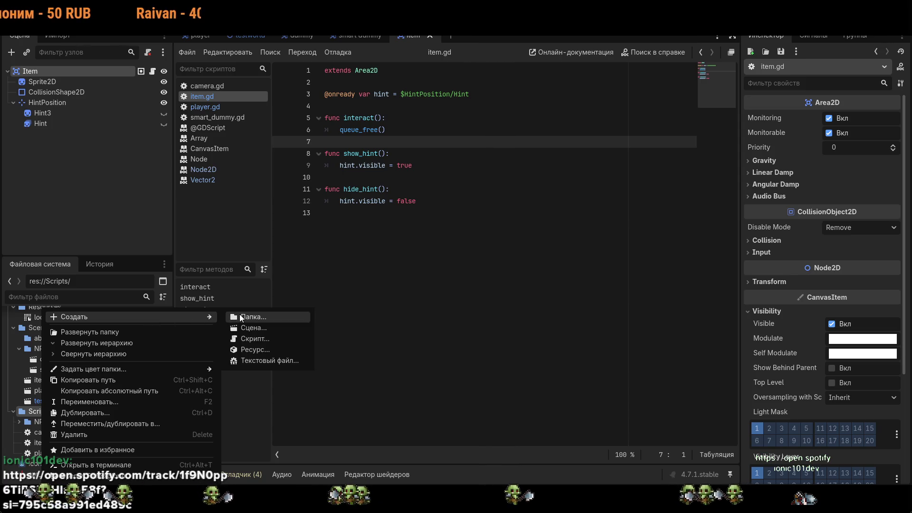
{"action": "left_click", "coordinate": [241, 318]}
{"action": "type", "text": "Items"}
{"action": "key", "text": "Return"}
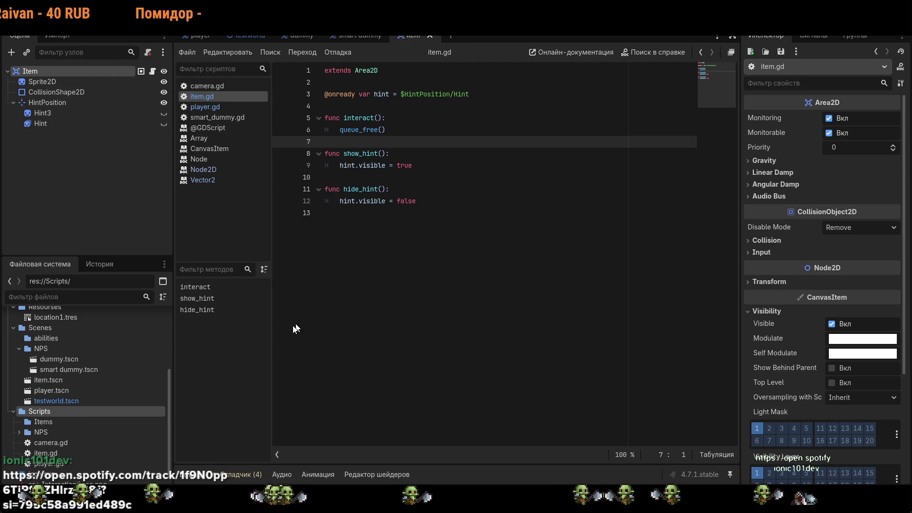
- Create a new script ItemData.gd inside the Items folder
{"action": "right_click", "coordinate": [51, 411]}
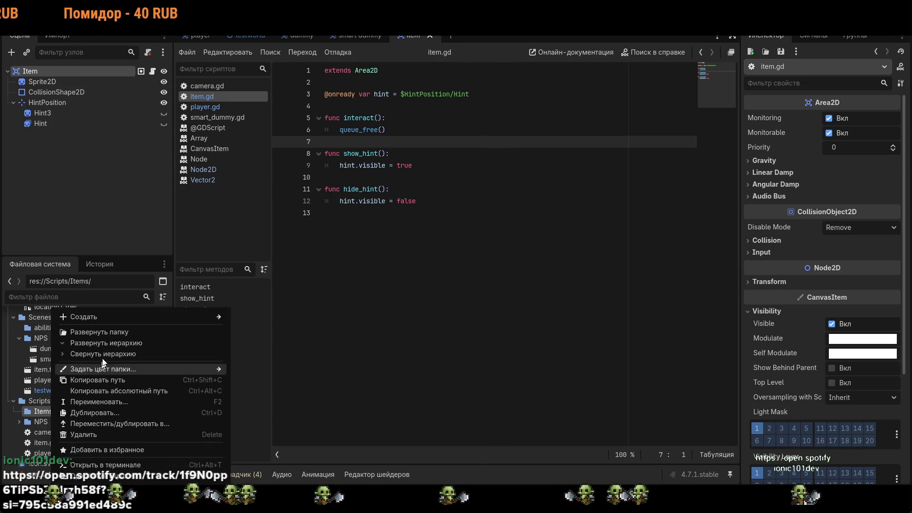
{"action": "mouse_move", "coordinate": [193, 318]}
{"action": "left_click", "coordinate": [256, 337]}
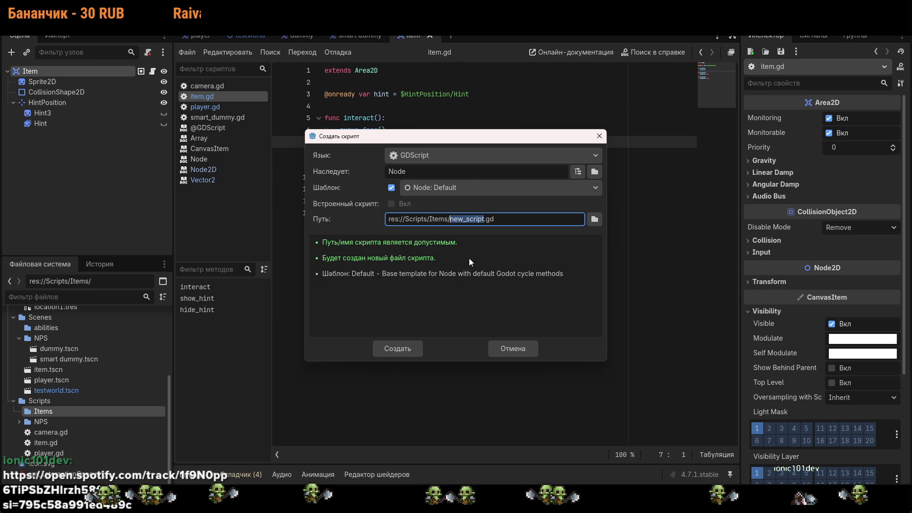
{"action": "type", "text": "ItemB"}
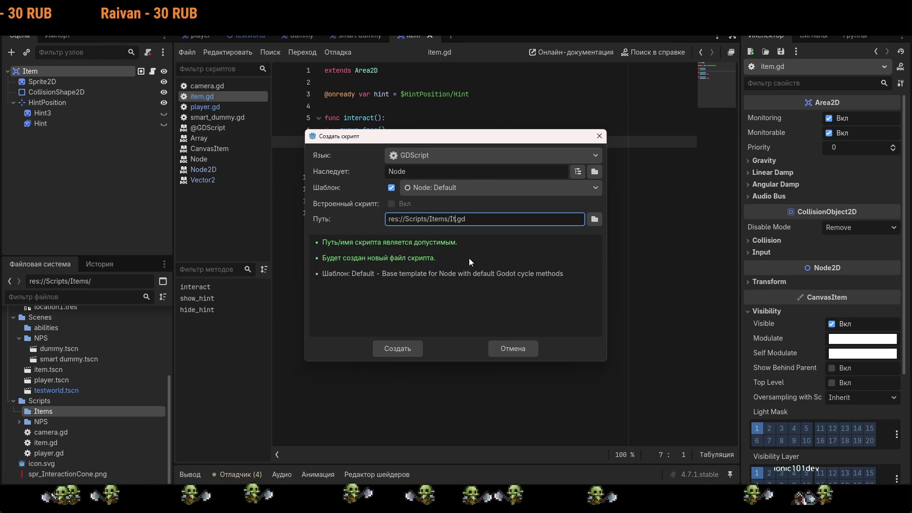
{"action": "type", "text": "ase"}
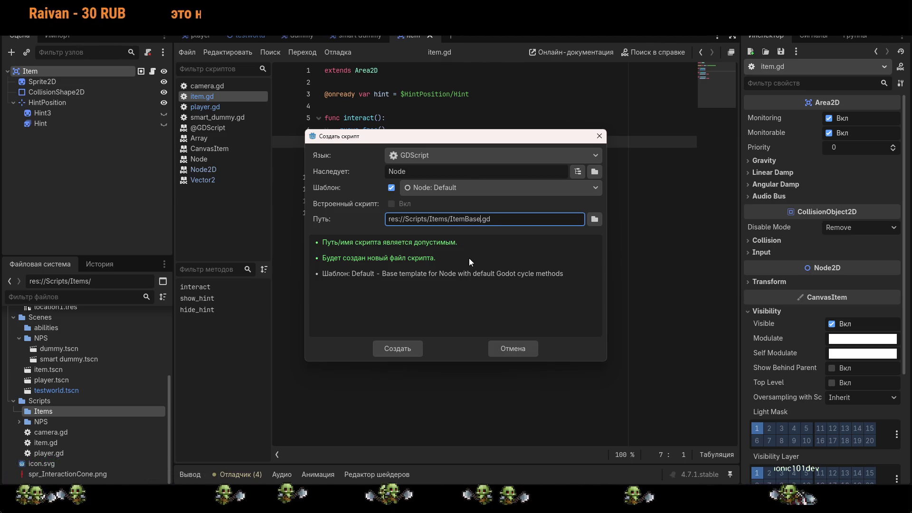
{"action": "key", "text": "BackSpace"}
{"action": "key", "text": "BackSpace"}
{"action": "key", "text": "BackSpace"}
{"action": "type", "text": "D"}
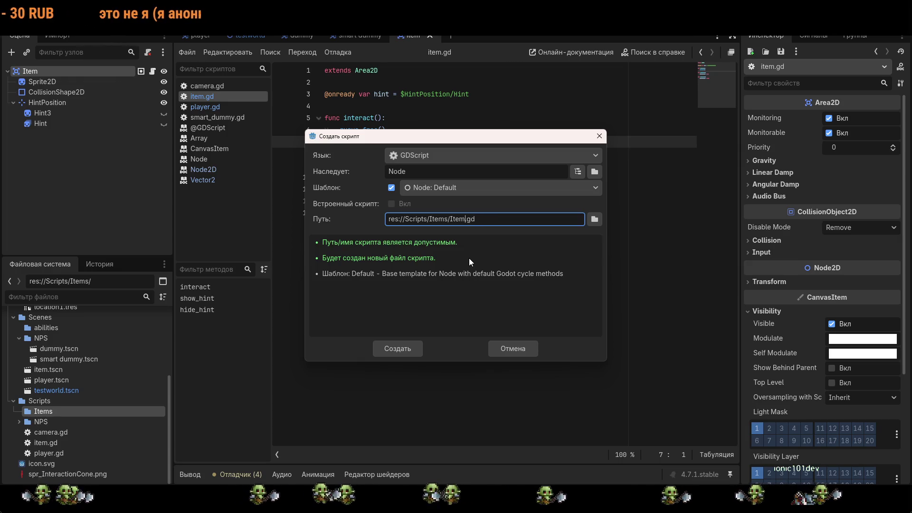
{"action": "type", "text": "ata"}
{"action": "key", "text": "Return"}
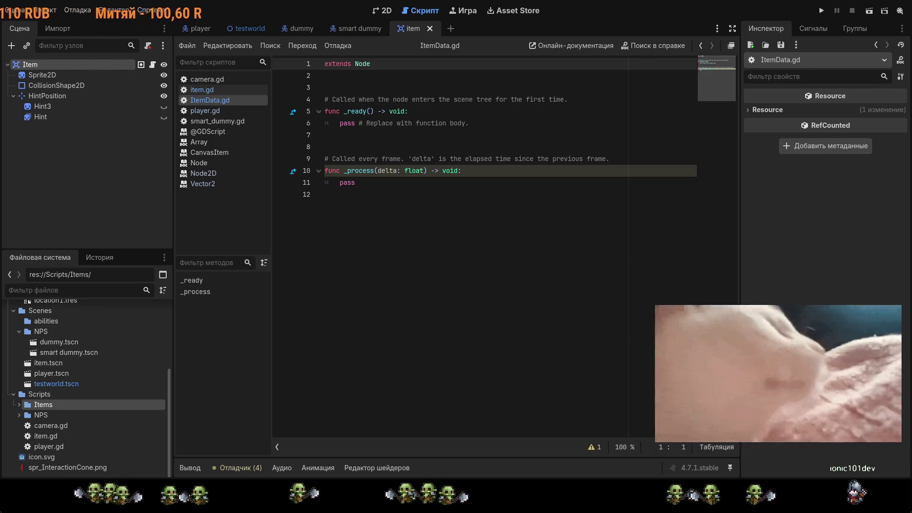
{"action": "left_click", "coordinate": [430, 265]}
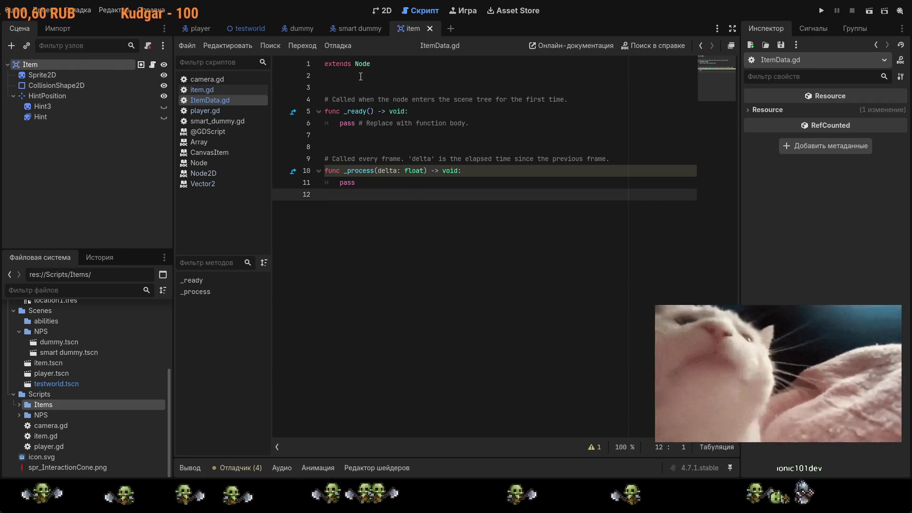
{"action": "left_click", "coordinate": [221, 89]}
{"action": "left_click", "coordinate": [215, 110]}
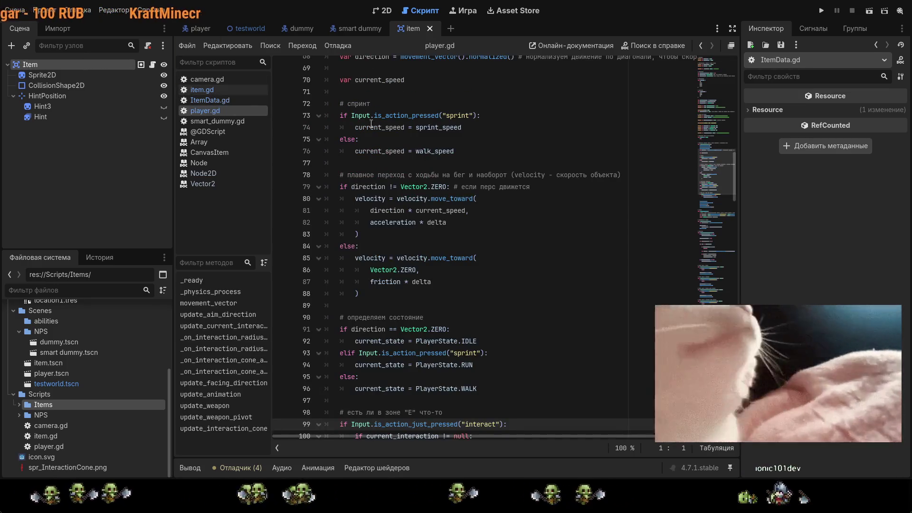
{"action": "scroll", "coordinate": [495, 129], "scroll_direction": "up", "scroll_amount": 3}
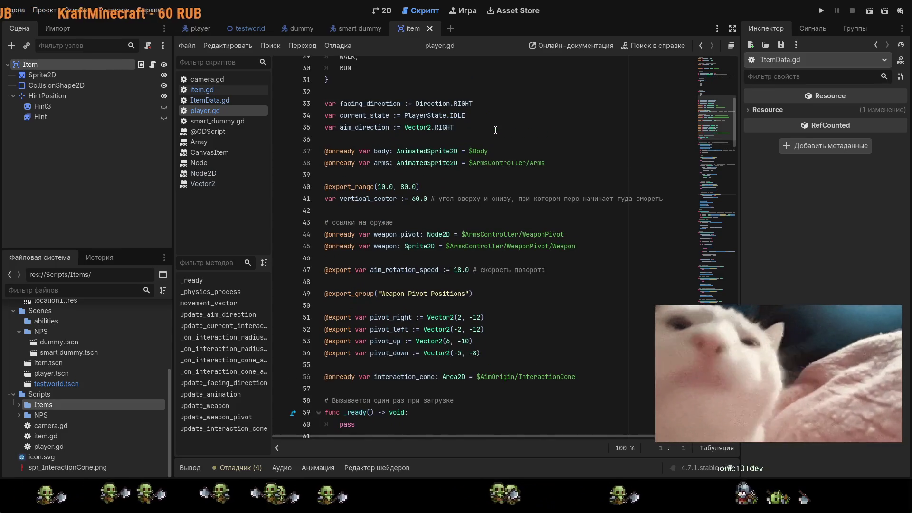
{"action": "scroll", "coordinate": [495, 130], "scroll_direction": "up", "scroll_amount": 2}
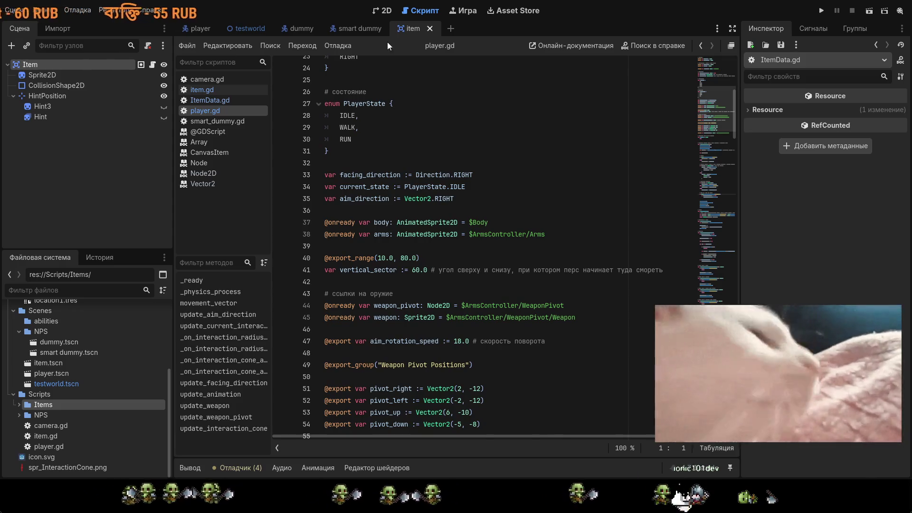
{"action": "left_click", "coordinate": [200, 91]}
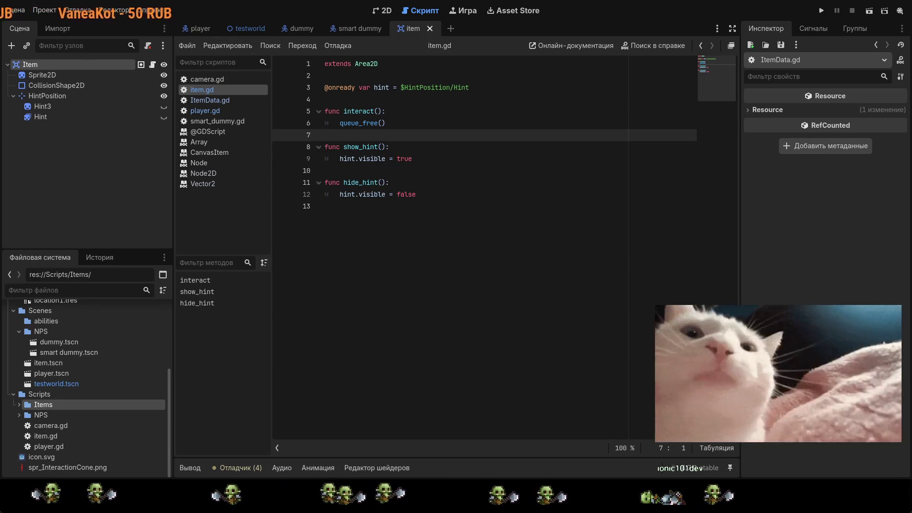
{"action": "left_click", "coordinate": [378, 75]}
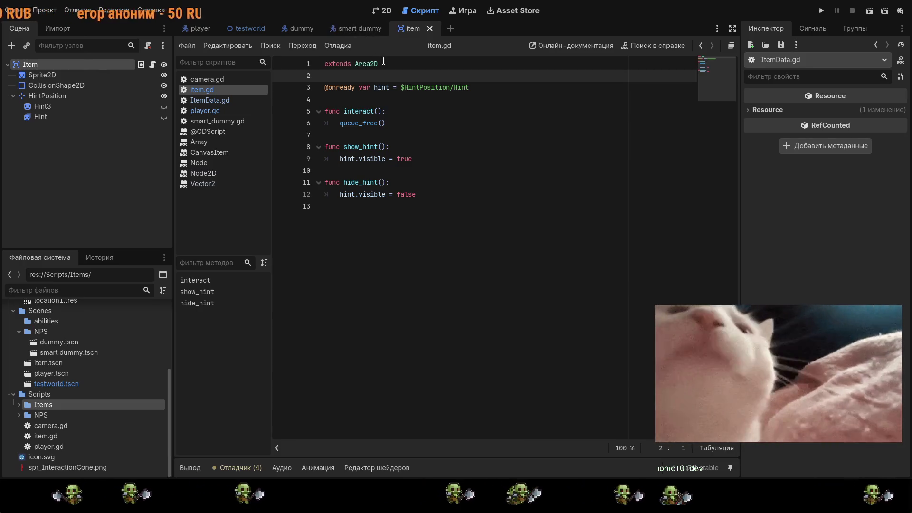
{"action": "double_click", "coordinate": [355, 65]}
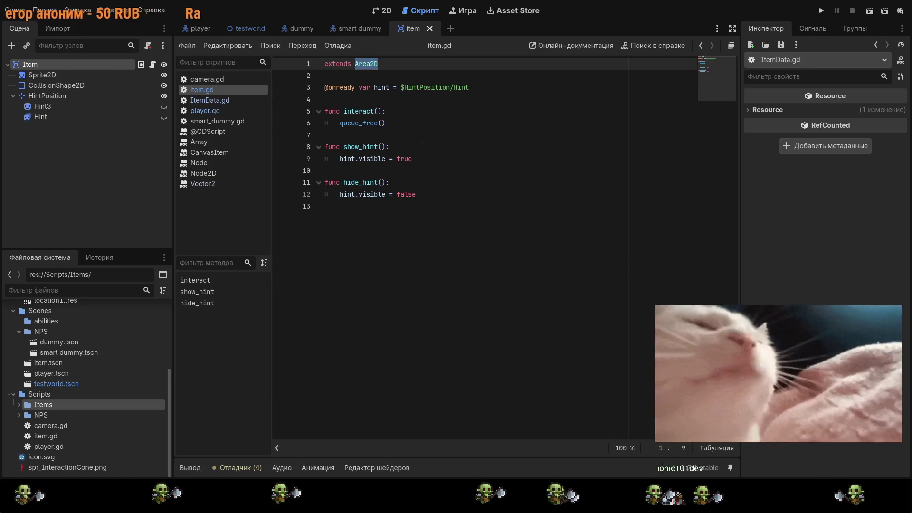
{"action": "key", "text": "BackSpace"}
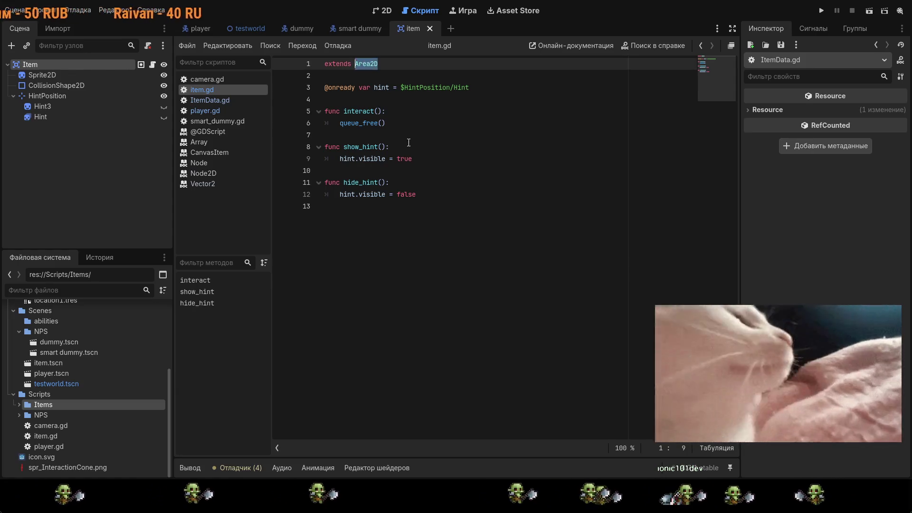
{"action": "left_click", "coordinate": [237, 111]}
{"action": "left_click", "coordinate": [230, 103]}
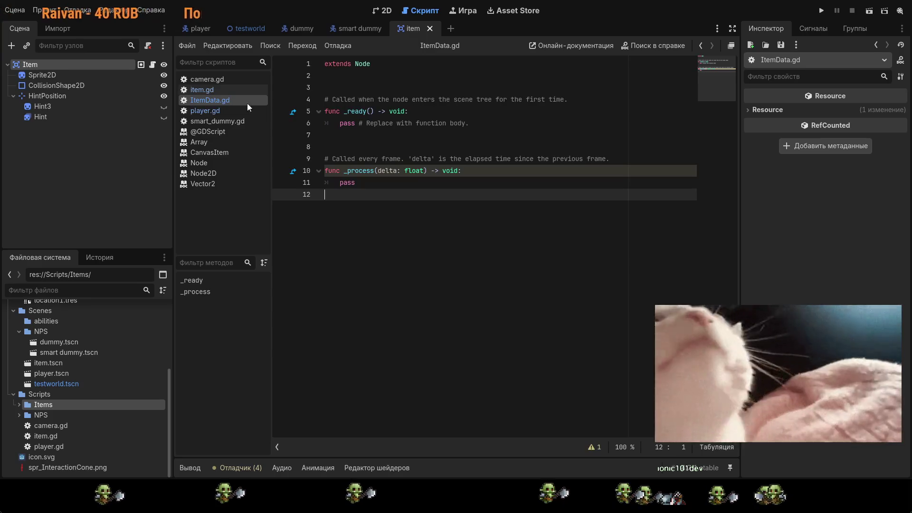
{"action": "left_click", "coordinate": [365, 78]}
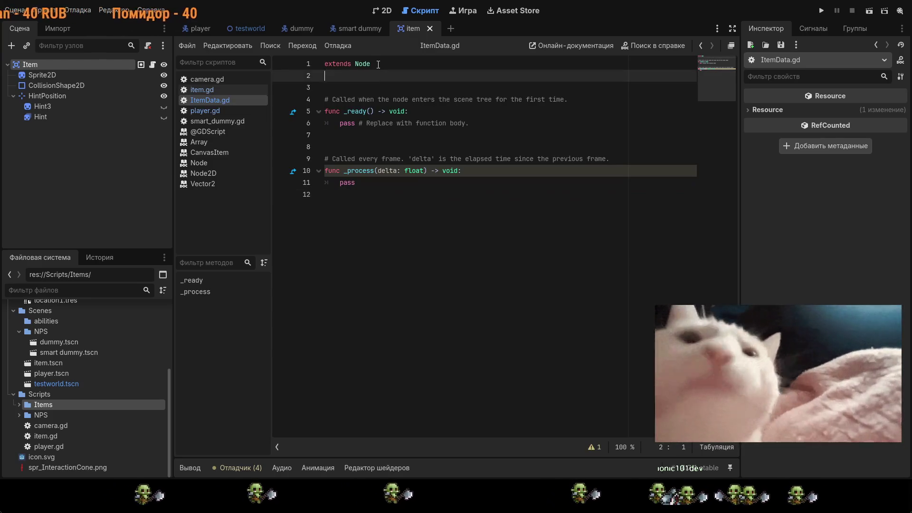
{"action": "left_click", "coordinate": [379, 65]}
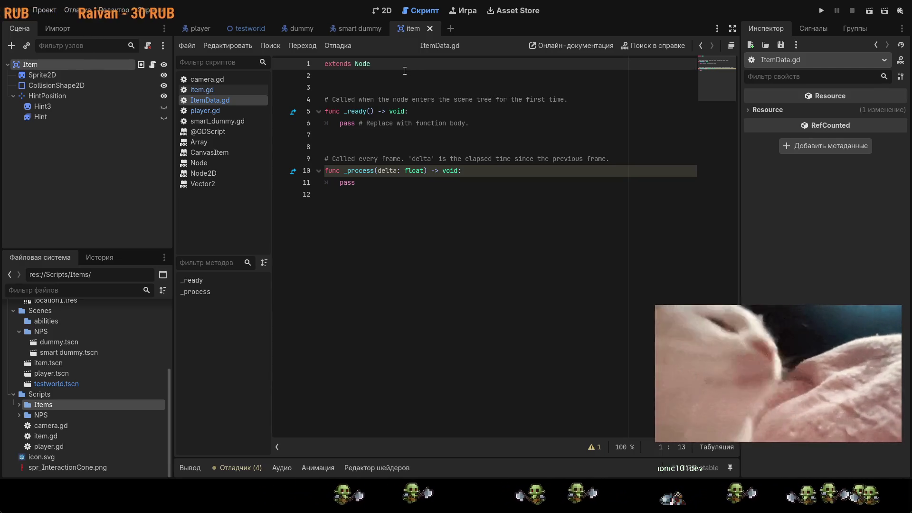
{"action": "left_click_drag", "start_coordinate": [342, 195], "coordinate": [328, 95]}
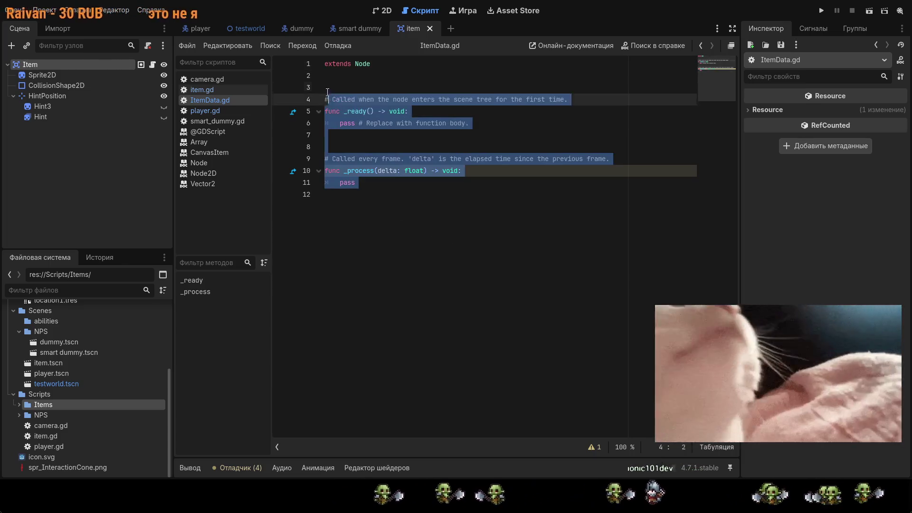
- Strip the template code and make ItemData.gd extend Resource
{"action": "key", "text": "BackSpace"}
{"action": "key", "text": "BackSpace"}
{"action": "key", "text": "BackSpace"}
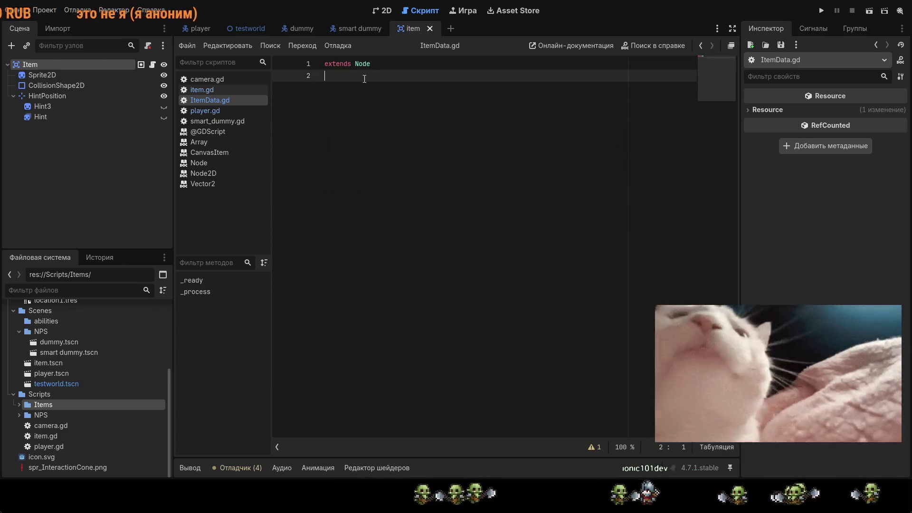
{"action": "key", "text": "BackSpace"}
{"action": "key", "text": "BackSpace"}
{"action": "key", "text": "BackSpace"}
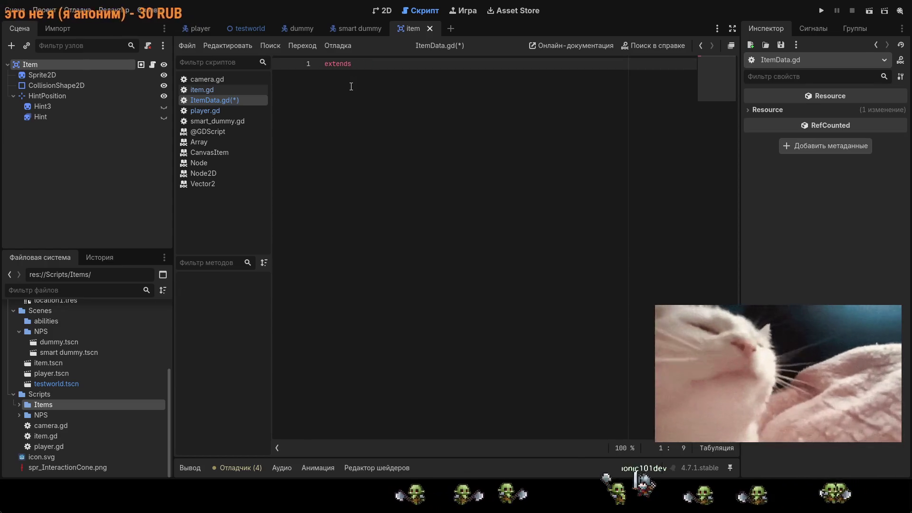
{"action": "key", "text": "ctrl+s"}
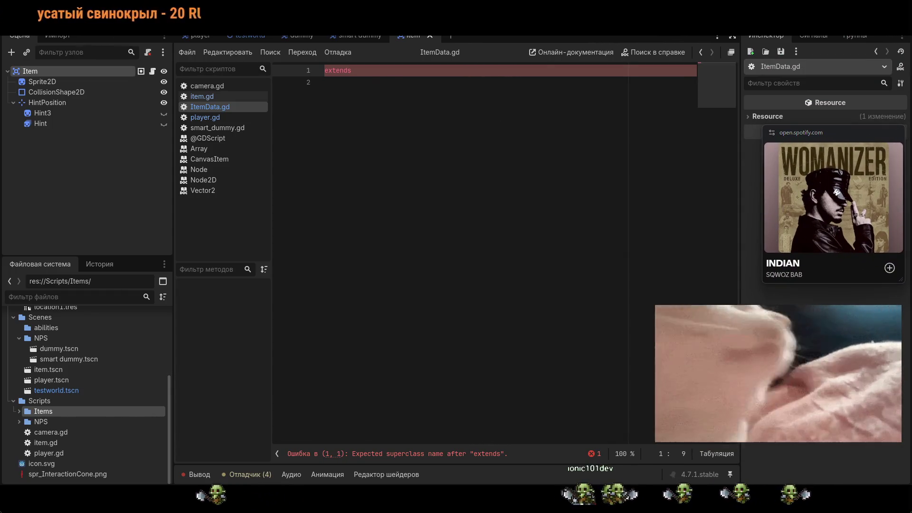
{"action": "left_click", "coordinate": [405, 69]}
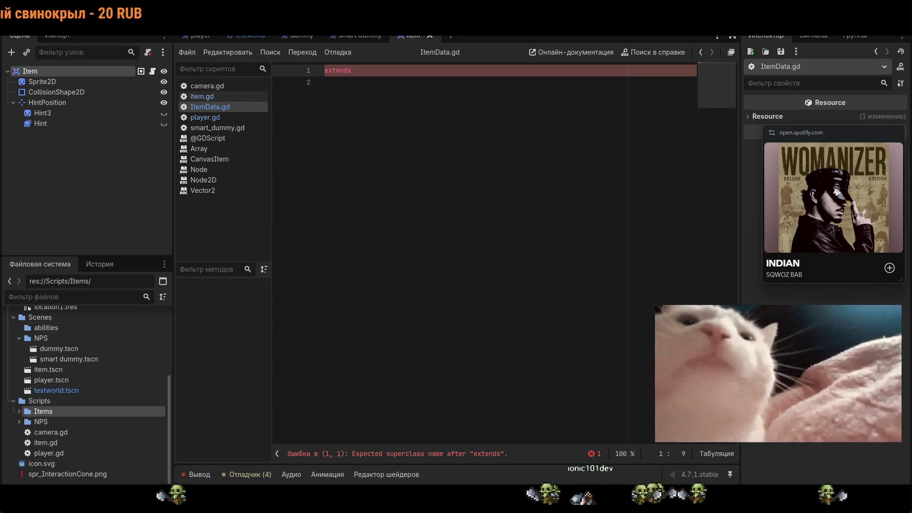
{"action": "type", "text": "Re"}
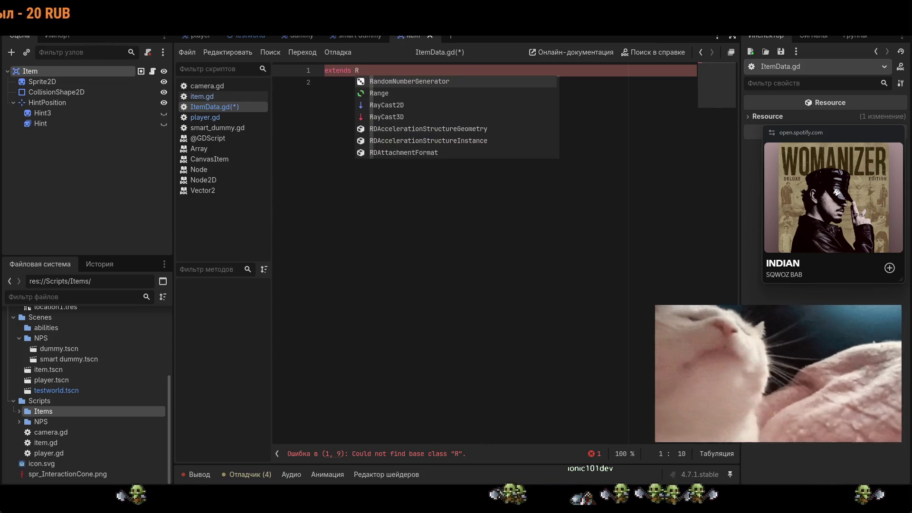
{"action": "type", "text": "s"}
{"action": "key", "text": "Return"}
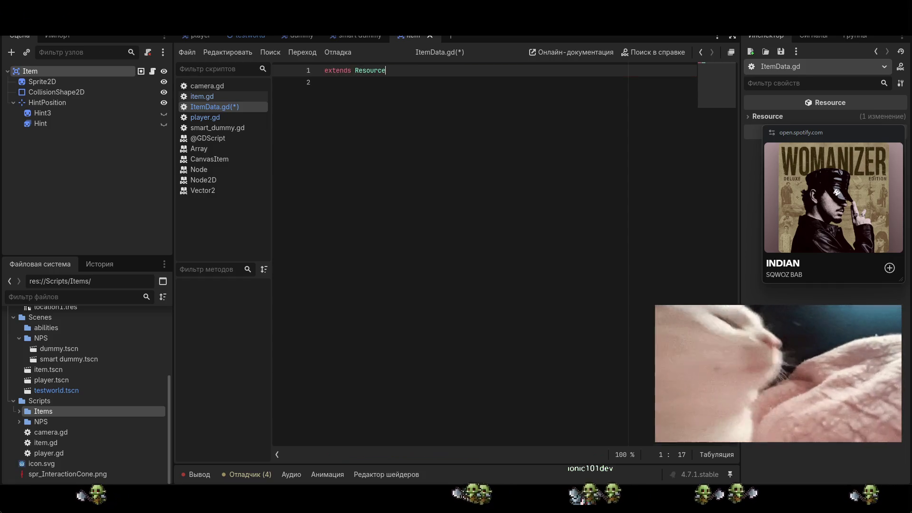
{"action": "key", "text": "Return"}
{"action": "key", "text": "Return"}
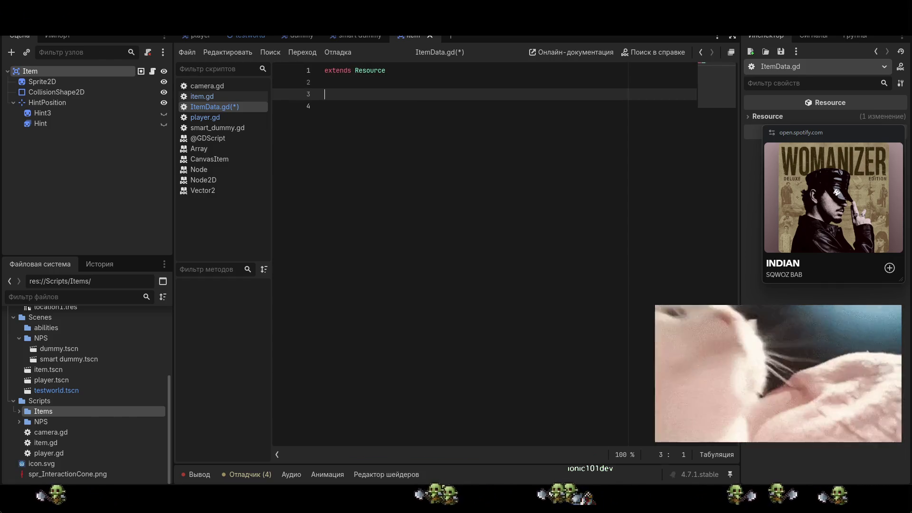
- Add 'class_name ItemData' on line 3
{"action": "type", "text": "cla"}
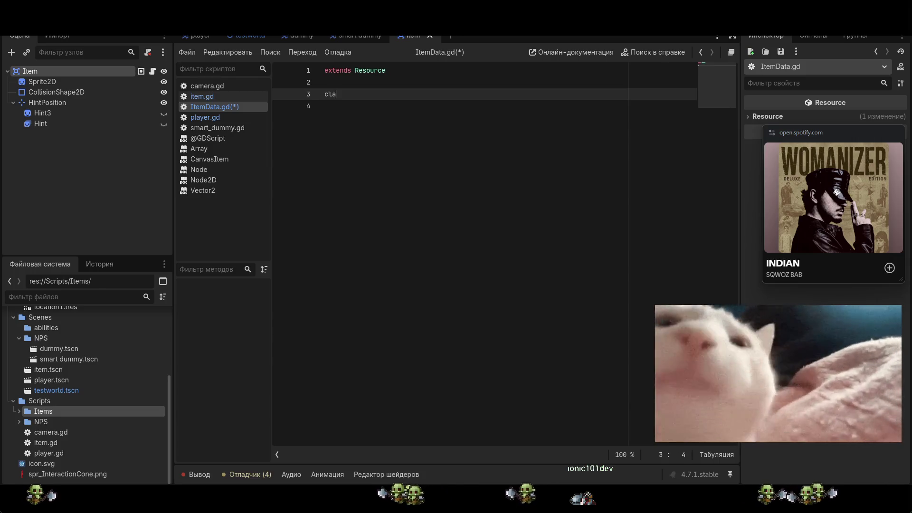
{"action": "type", "text": "ss"}
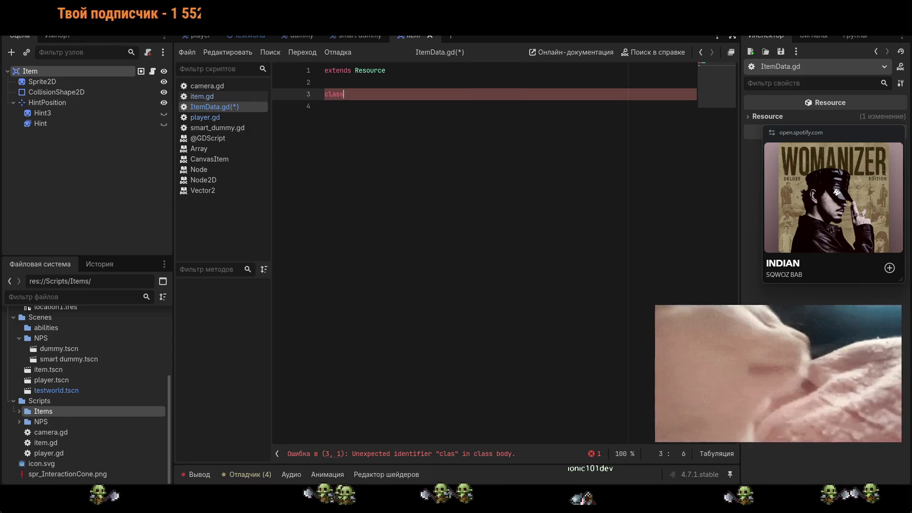
{"action": "type", "text": "_"}
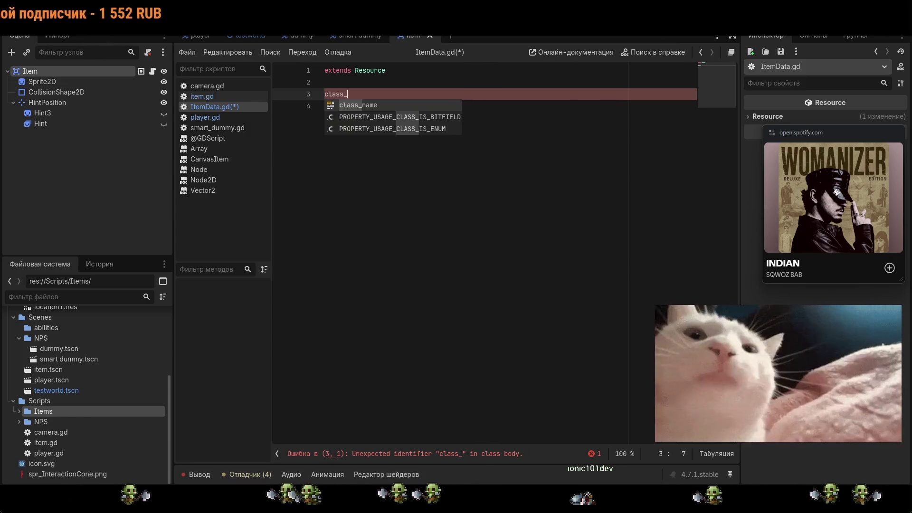
{"action": "key", "text": "BackSpace"}
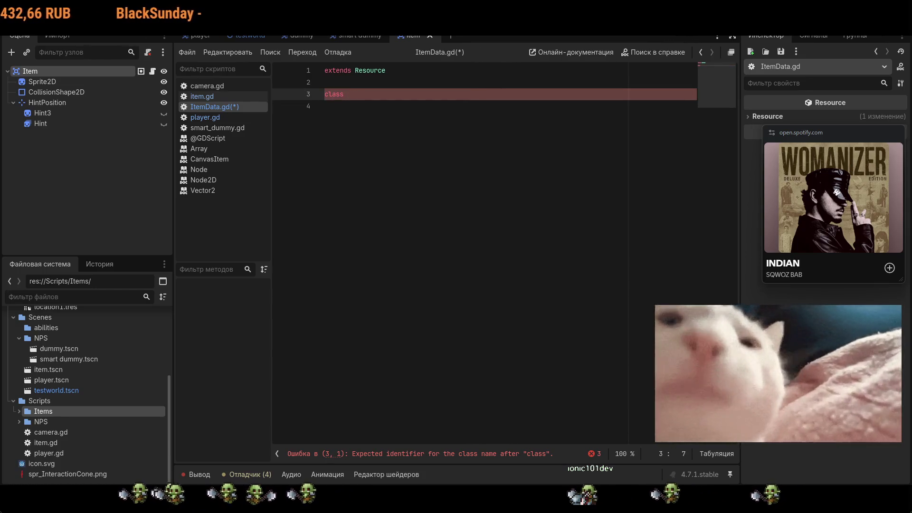
{"action": "key", "text": "BackSpace"}
{"action": "type", "text": "_"}
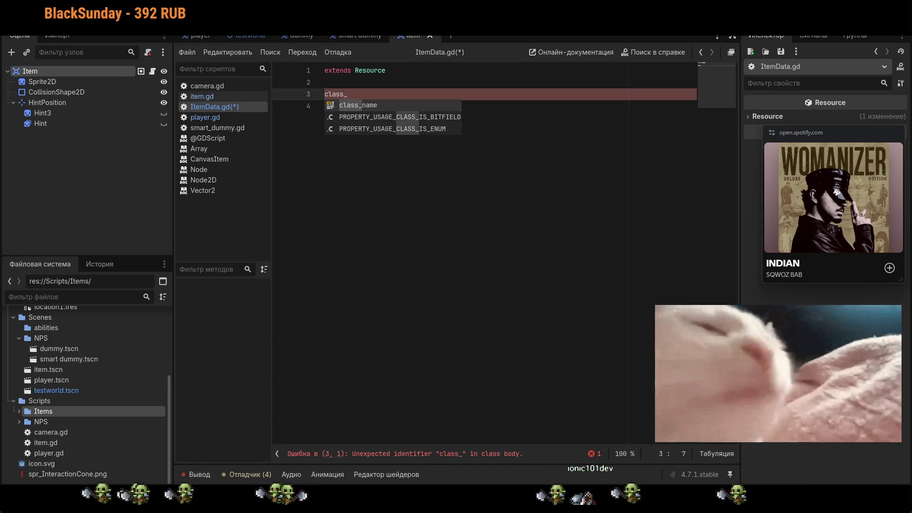
{"action": "key", "text": "Return"}
{"action": "type", "text": "I"}
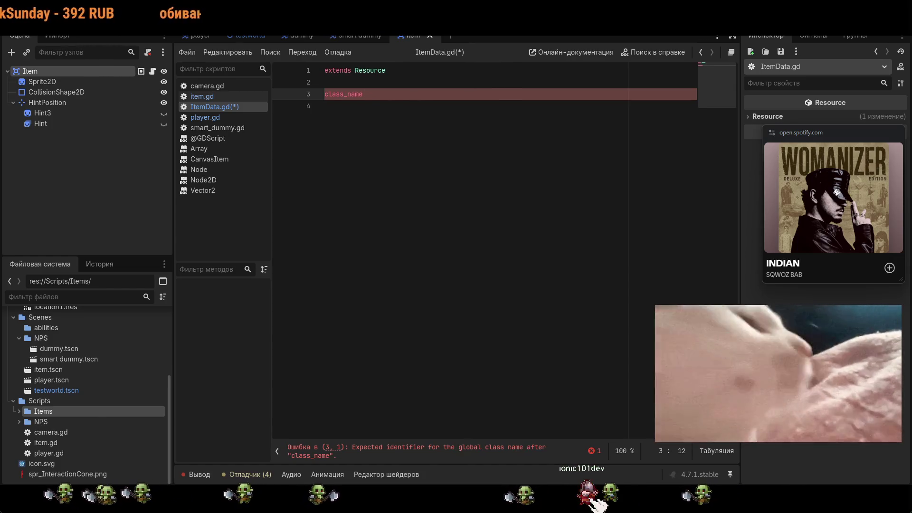
{"action": "type", "text": "temData"}
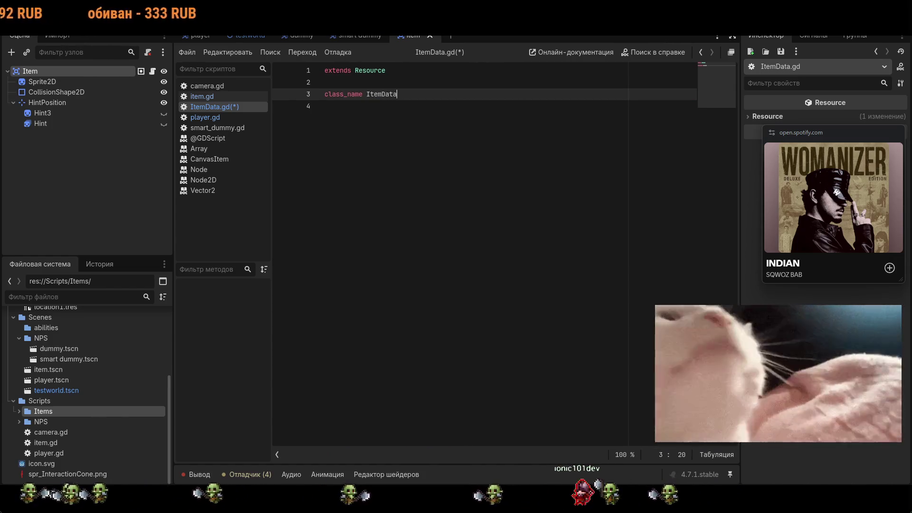
{"action": "left_click", "coordinate": [342, 101]}
- Close the music mini-player popup and move its card lower, away from the code
{"action": "left_click_drag", "start_coordinate": [362, 94], "coordinate": [324, 94]}
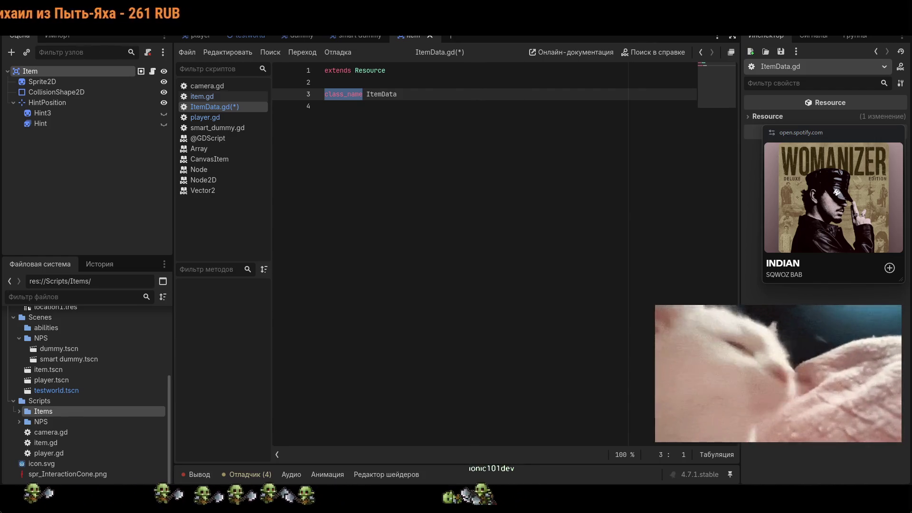
{"action": "mouse_move", "coordinate": [774, 232]}
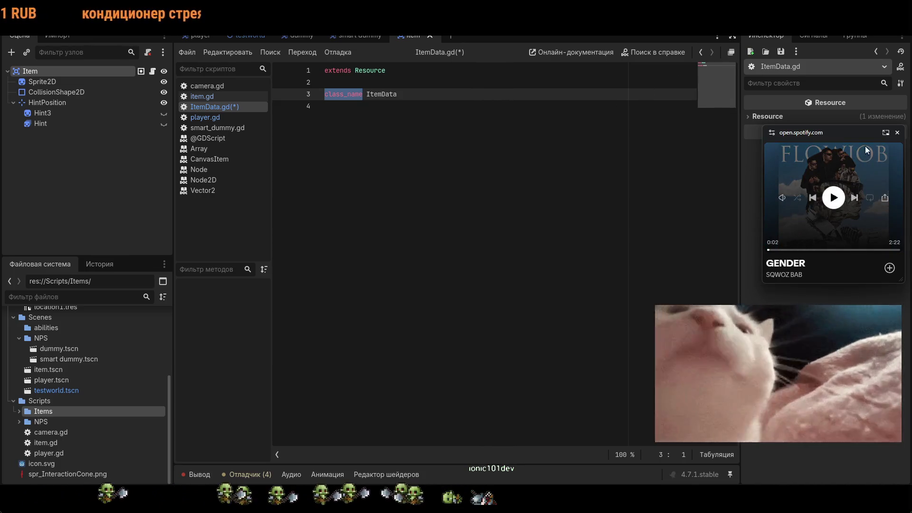
{"action": "left_click", "coordinate": [897, 134]}
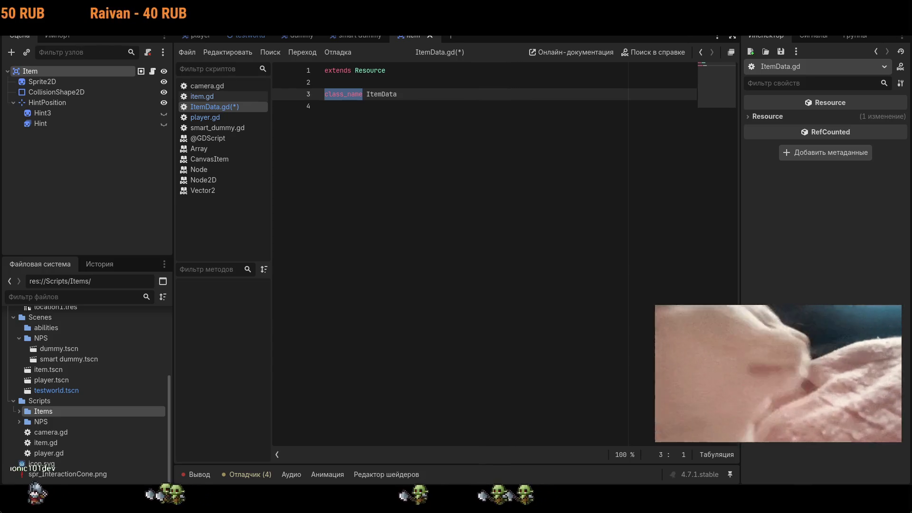
{"action": "left_click_drag", "start_coordinate": [840, 83], "coordinate": [833, 142]}
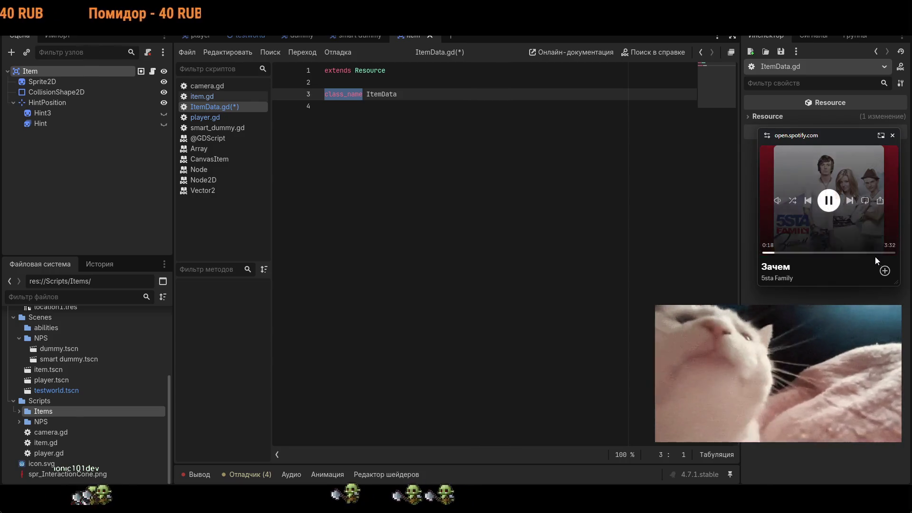
- Open the documentation page for Resource from the extends line
{"action": "mouse_move", "coordinate": [778, 202]}
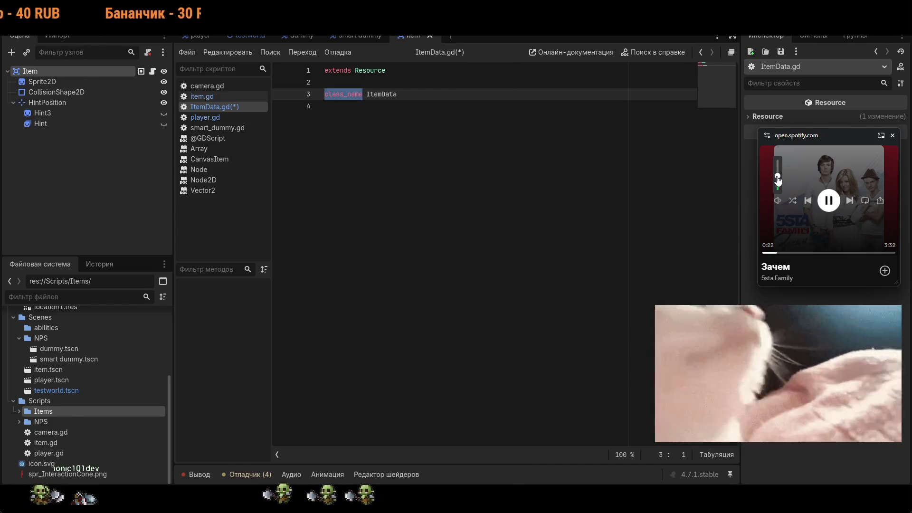
{"action": "left_click", "coordinate": [325, 105]}
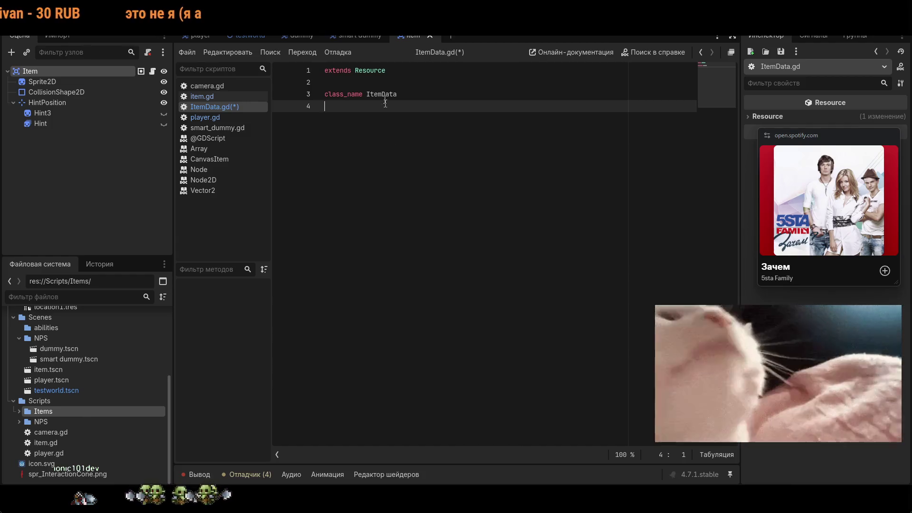
{"action": "left_click", "coordinate": [370, 71], "text": "ctrl"}
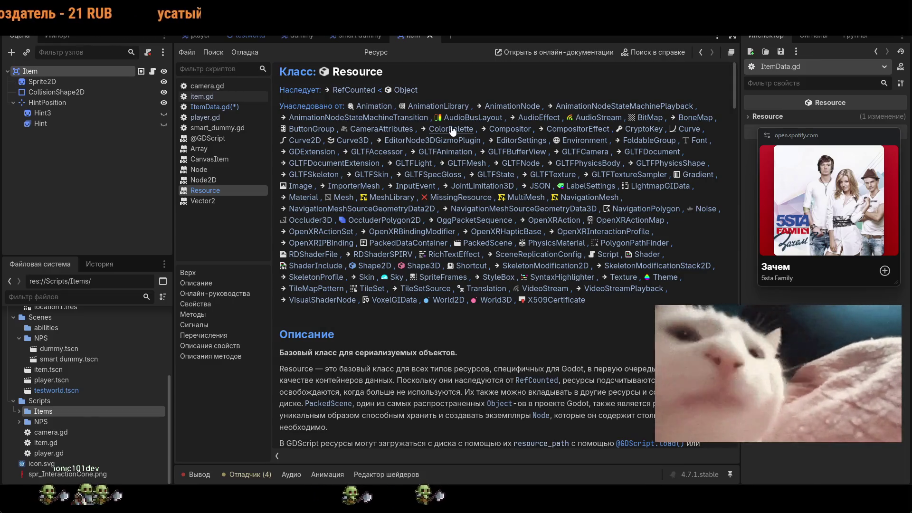
- Scroll the Resource help page's properties and methods, then switch to player.gd
{"action": "scroll", "coordinate": [452, 131], "scroll_direction": "down", "scroll_amount": 5}
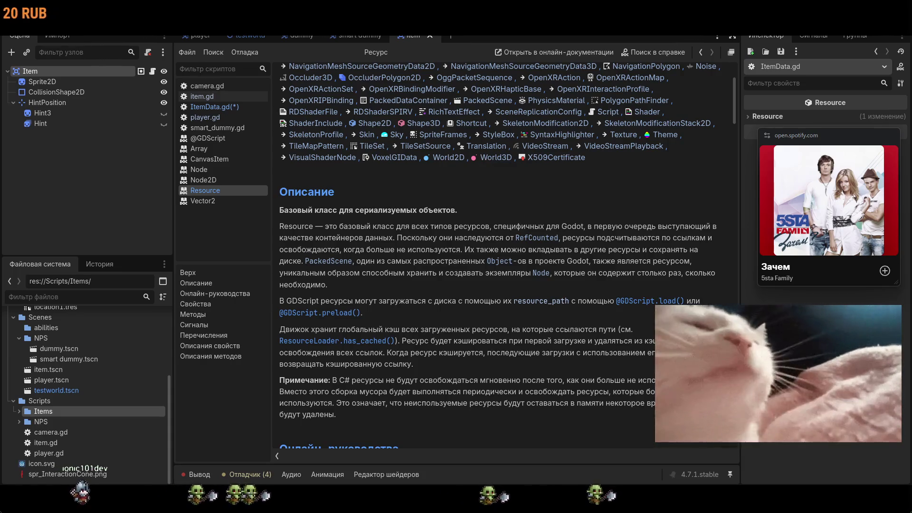
{"action": "scroll", "coordinate": [640, 275], "scroll_direction": "down", "scroll_amount": 3}
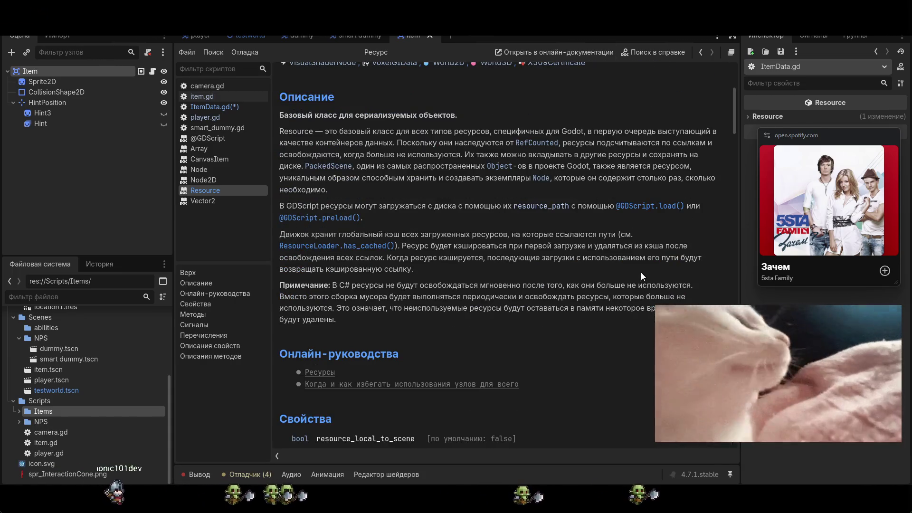
{"action": "scroll", "coordinate": [641, 273], "scroll_direction": "down", "scroll_amount": 4}
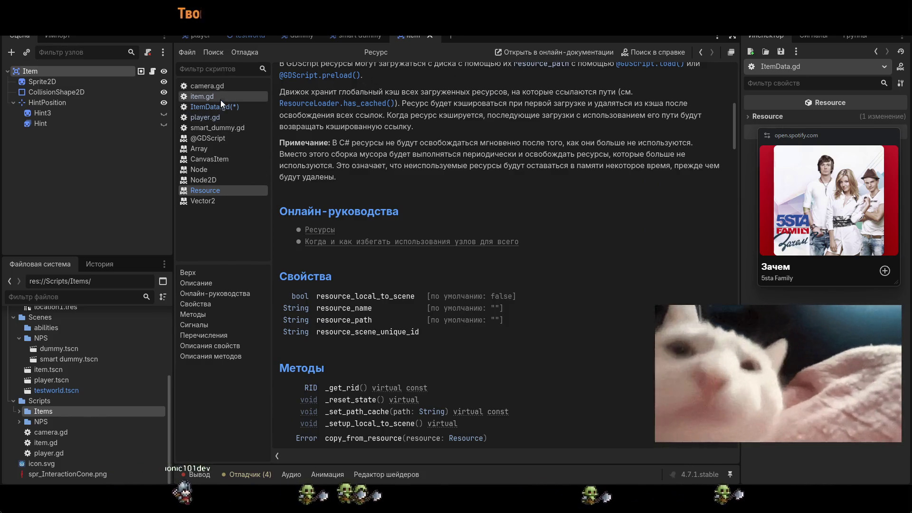
{"action": "left_click", "coordinate": [217, 116]}
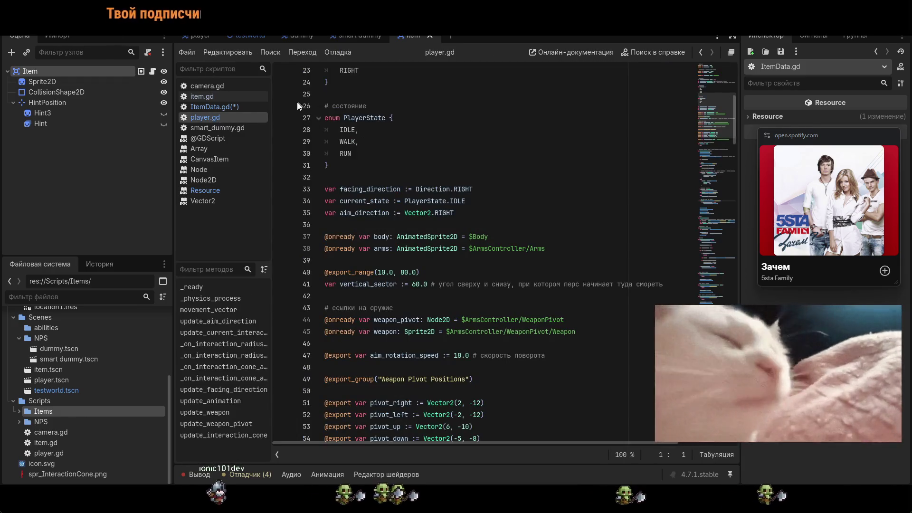
{"action": "left_click", "coordinate": [249, 107]}
{"action": "left_click", "coordinate": [361, 106]}
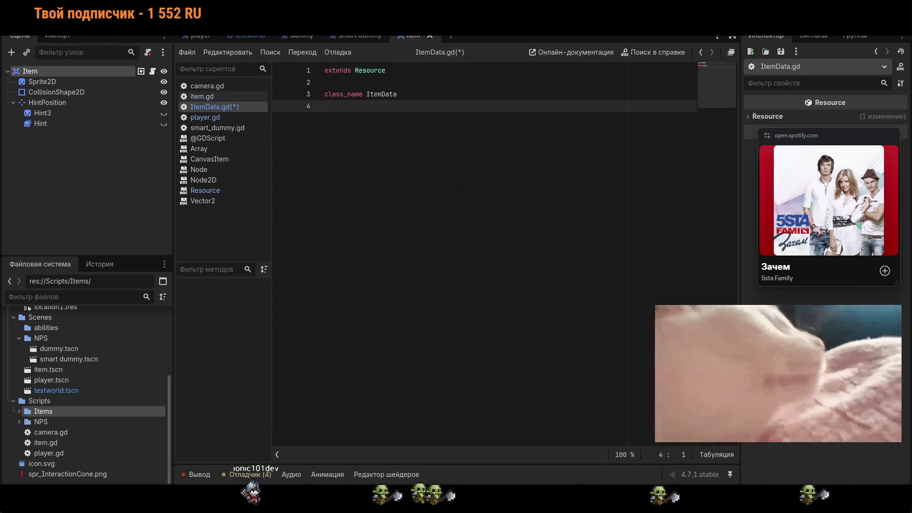
{"action": "key", "text": "Return"}
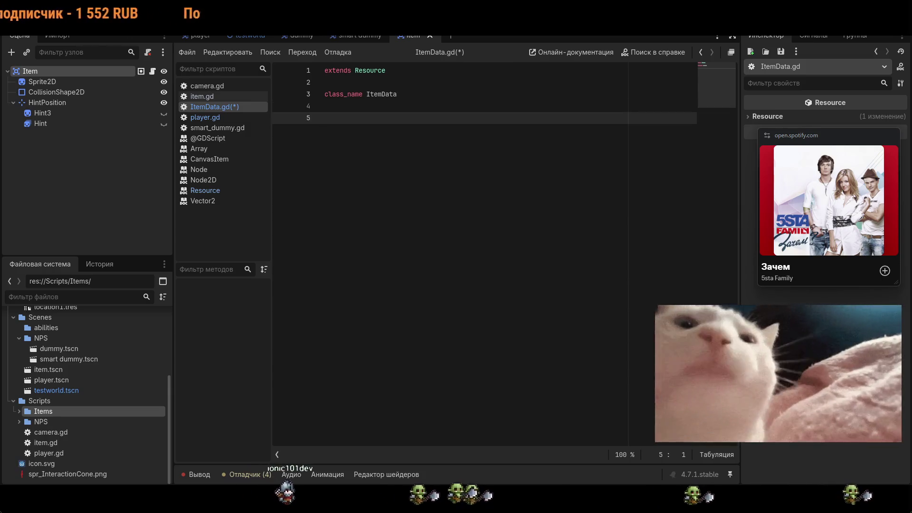
{"action": "type", "text": "@"}
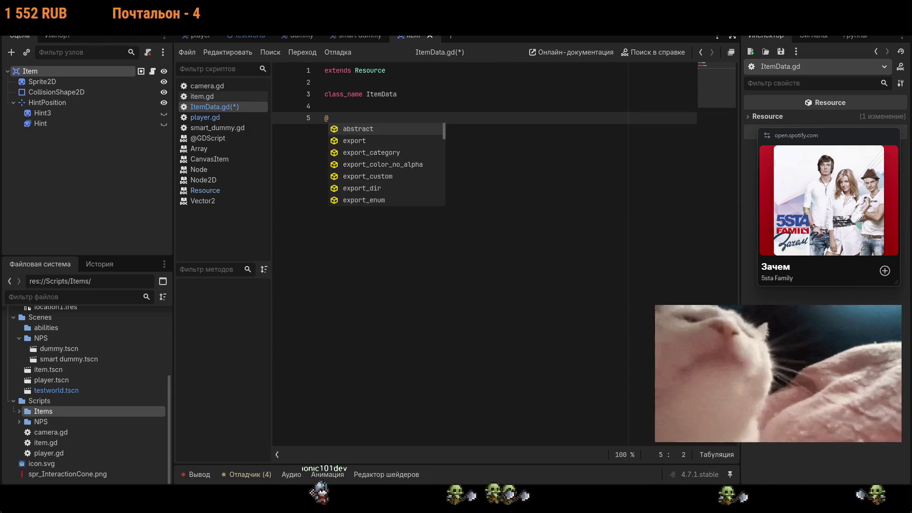
{"action": "key", "text": "Down"}
{"action": "key", "text": "Return"}
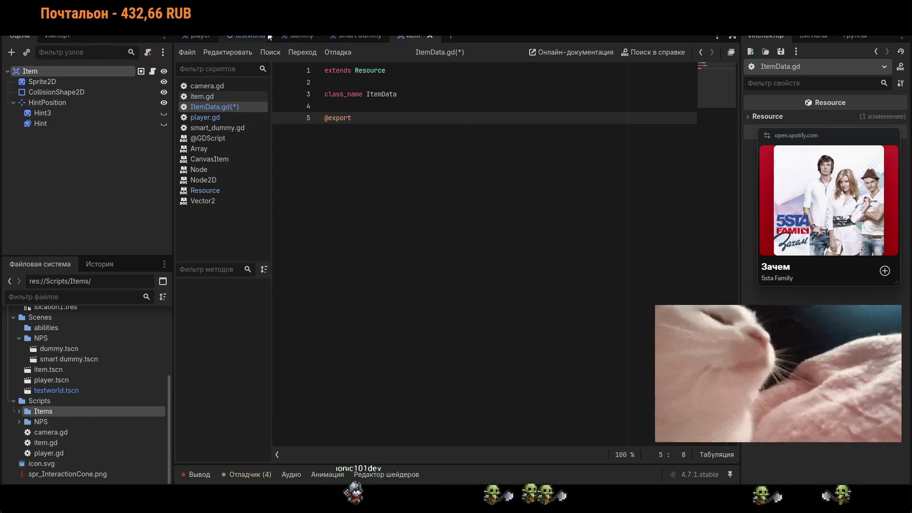
{"action": "left_click", "coordinate": [216, 117]}
{"action": "scroll", "coordinate": [309, 130], "scroll_direction": "up", "scroll_amount": 7}
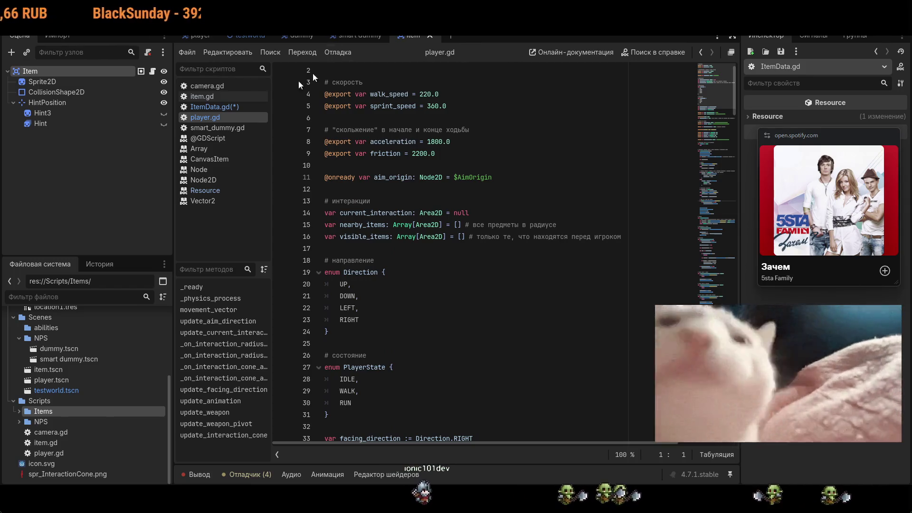
{"action": "left_click", "coordinate": [212, 106]}
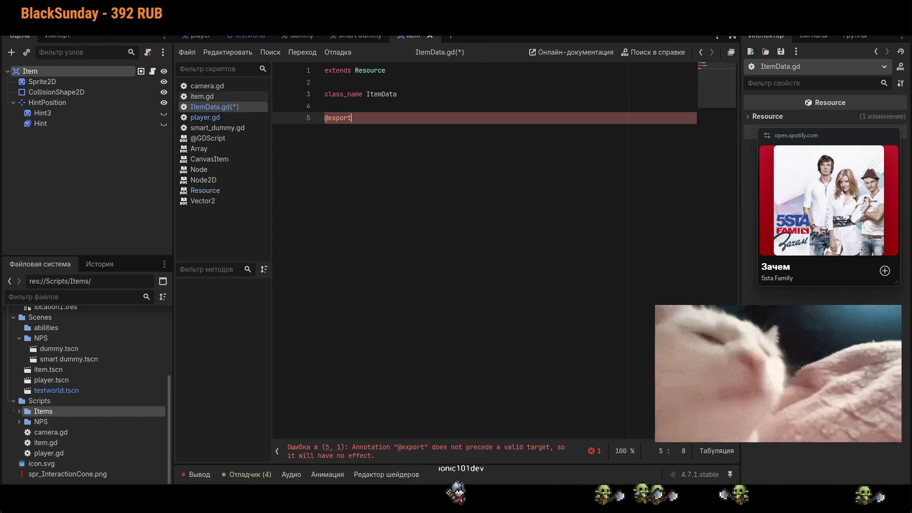
{"action": "type", "text": "var item_name ="}
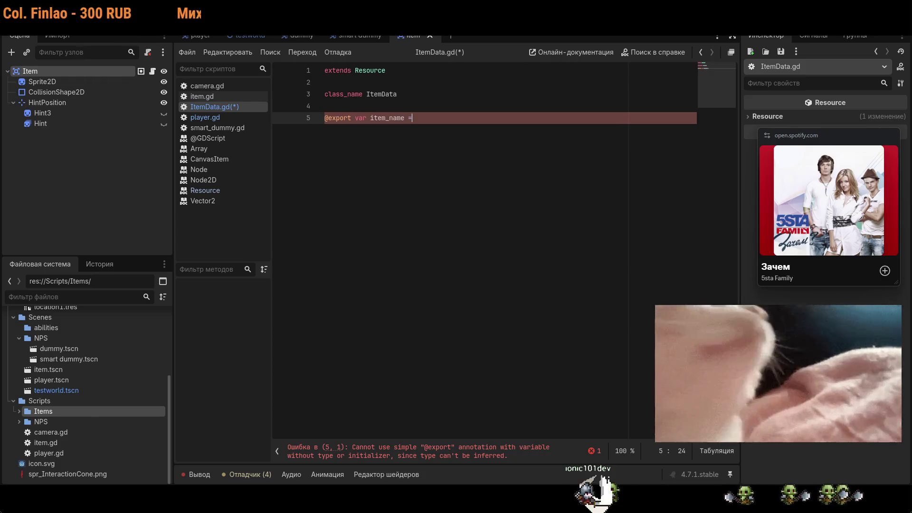
{"action": "type", "text": "\"\""}
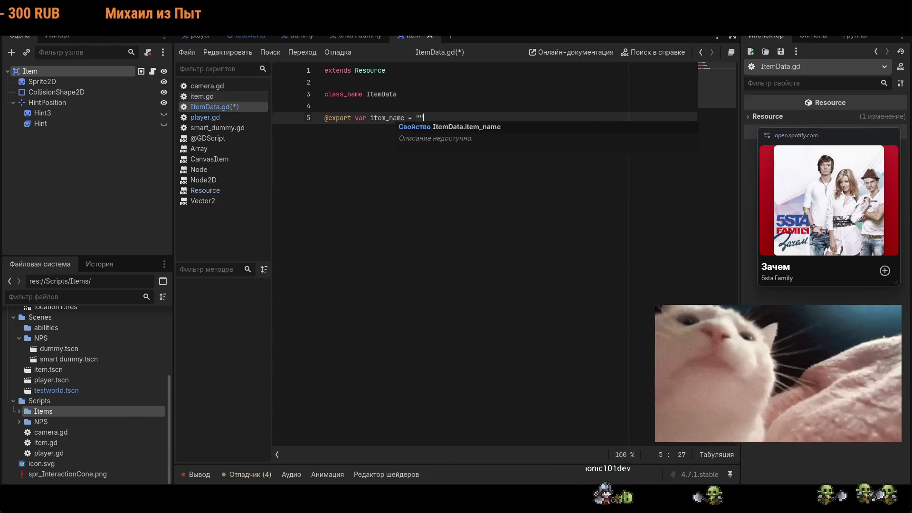
{"action": "key", "text": "Return"}
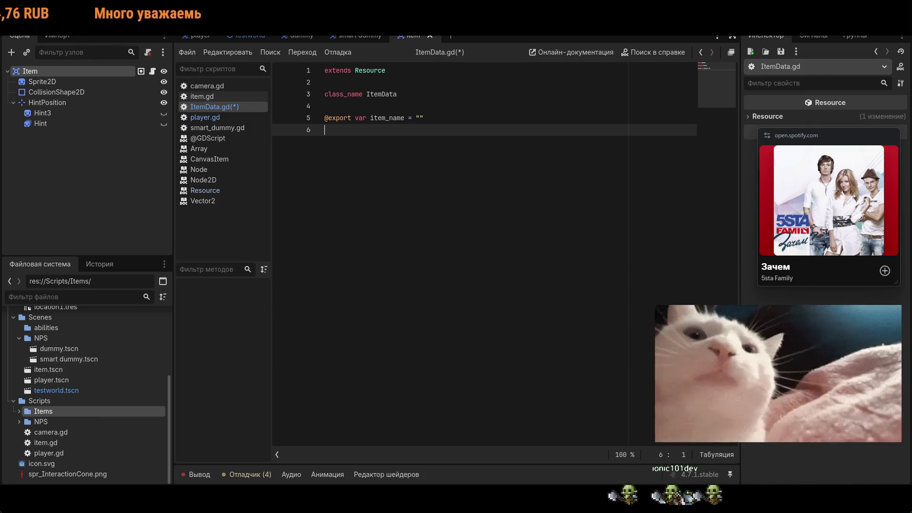
{"action": "type", "text": "@"}
{"action": "key", "text": "Down"}
{"action": "key", "text": "Return"}
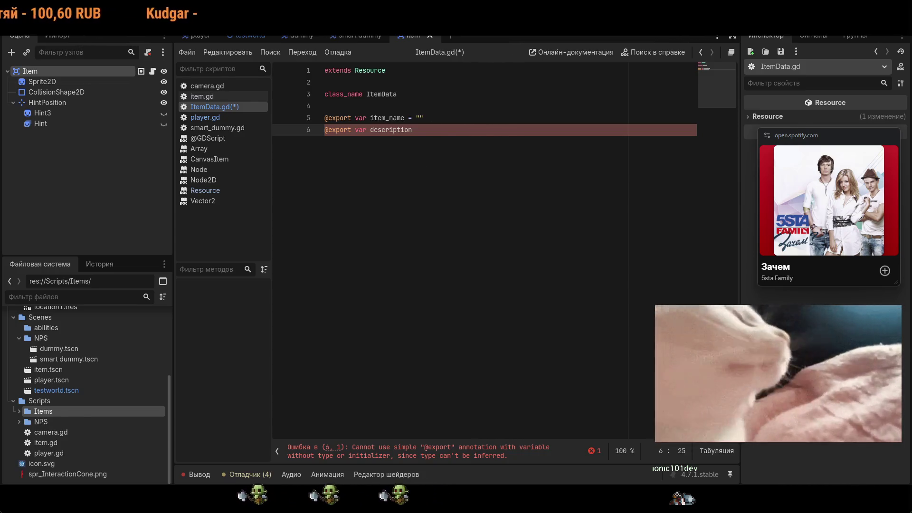
{"action": "type", "text": "\""}
{"action": "key", "text": "Return"}
{"action": "key", "text": "Return"}
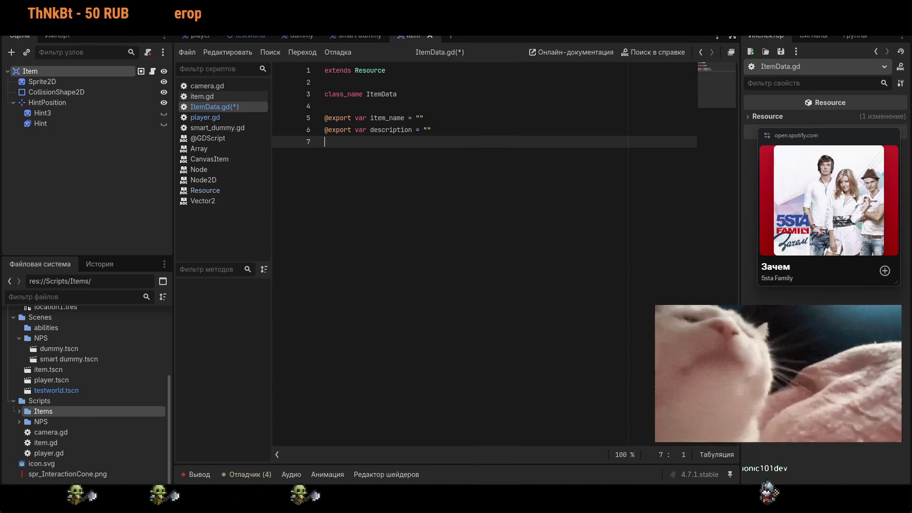
{"action": "type", "text": "@"}
{"action": "key", "text": "Down"}
{"action": "key", "text": "Return"}
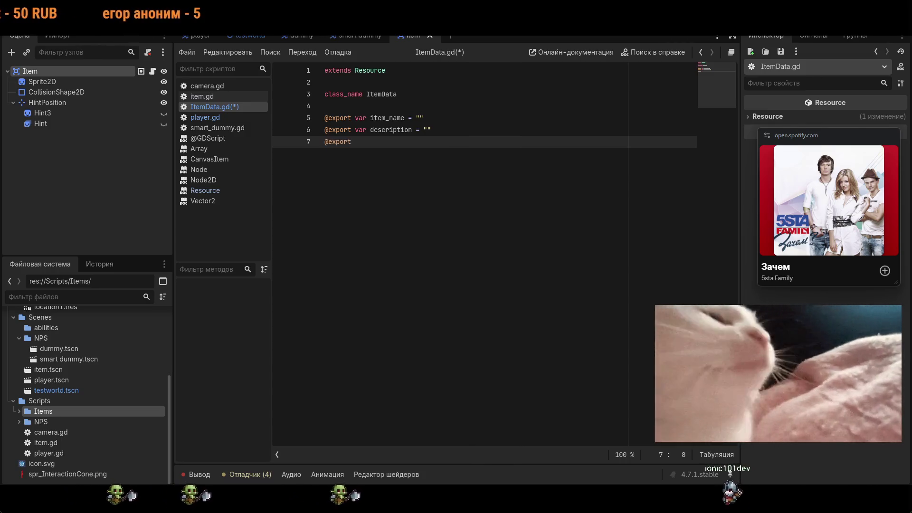
{"action": "type", "text": "var "}
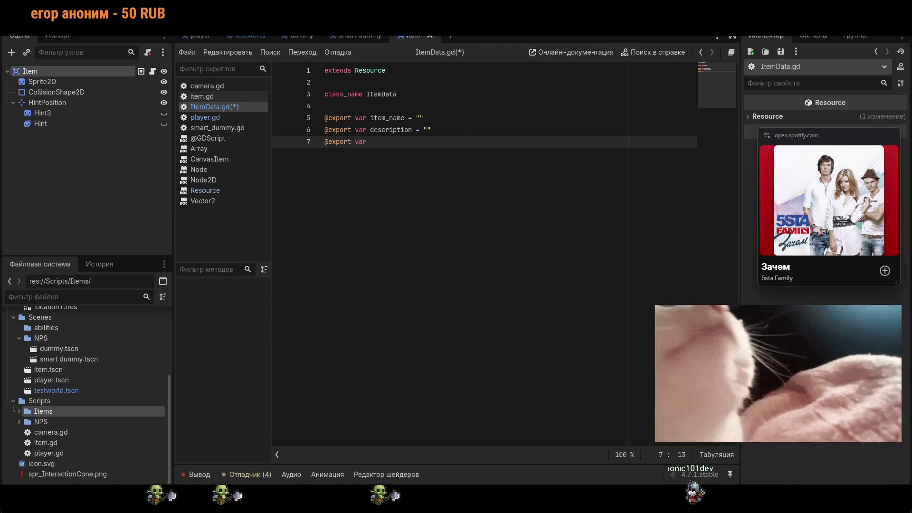
{"action": "type", "text": "icon "}
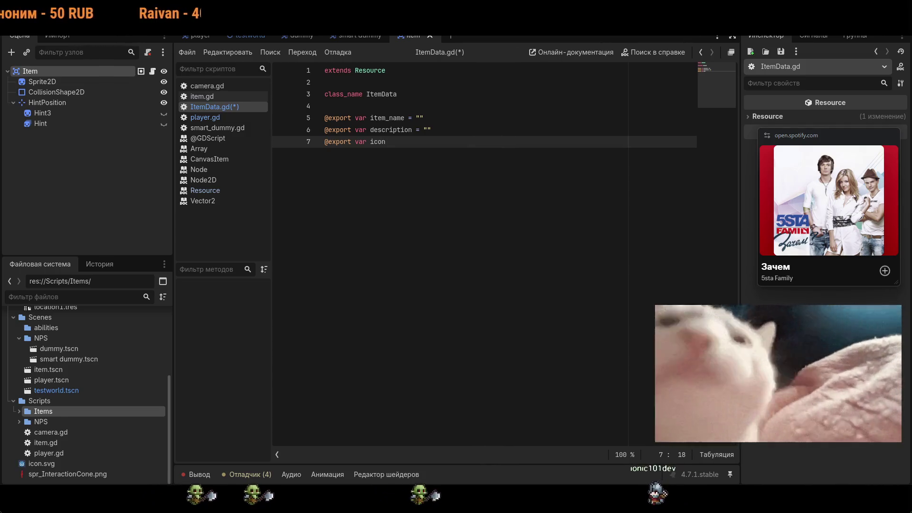
{"action": "type", "text": "="}
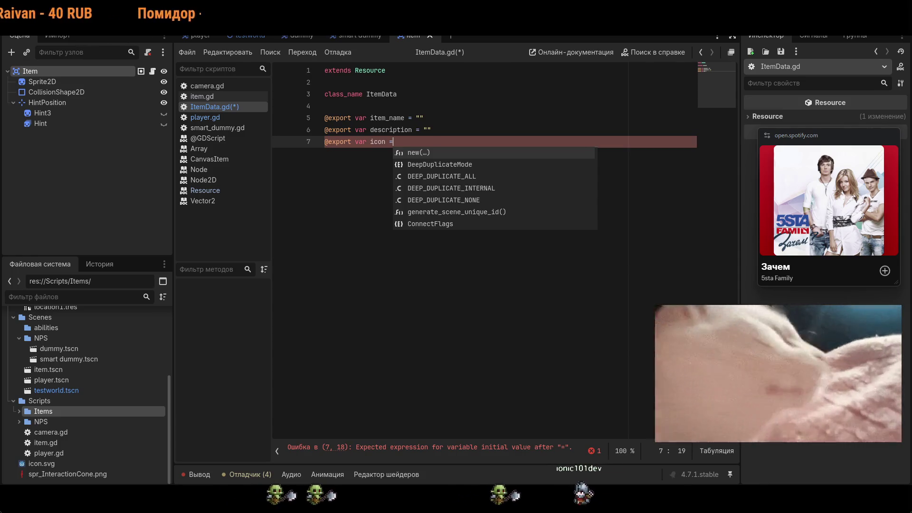
{"action": "key", "text": "BackSpace"}
{"action": "key", "text": "BackSpace"}
{"action": "type", "text": ": "}
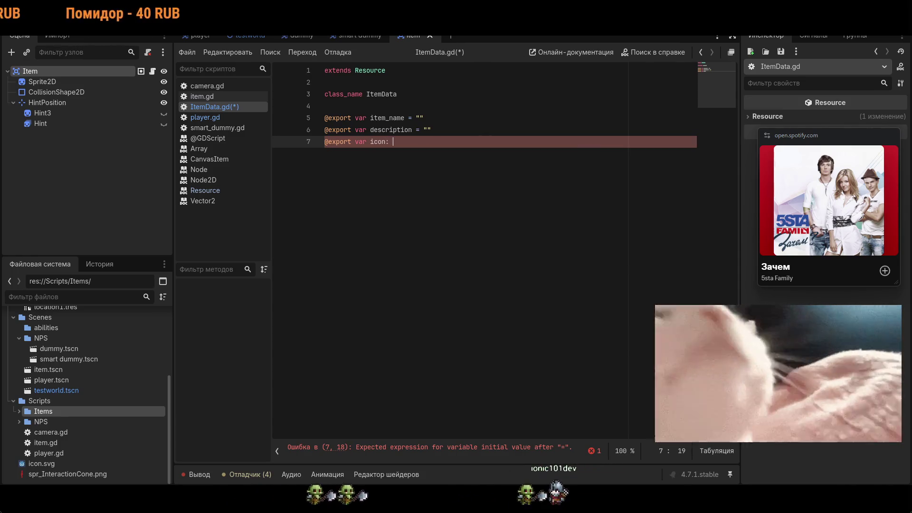
{"action": "type", "text": "@"}
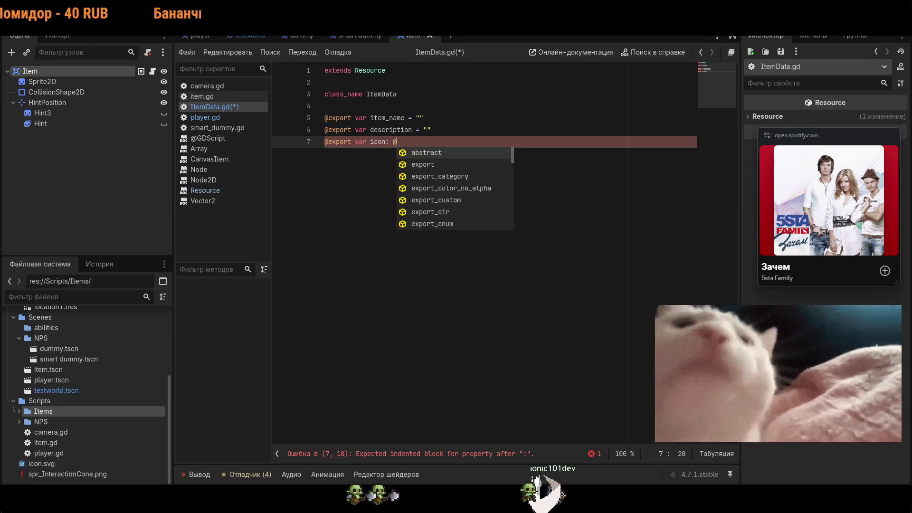
{"action": "key", "text": "BackSpace"}
{"action": "type", "text": "2D"}
{"action": "left_click", "coordinate": [396, 142]}
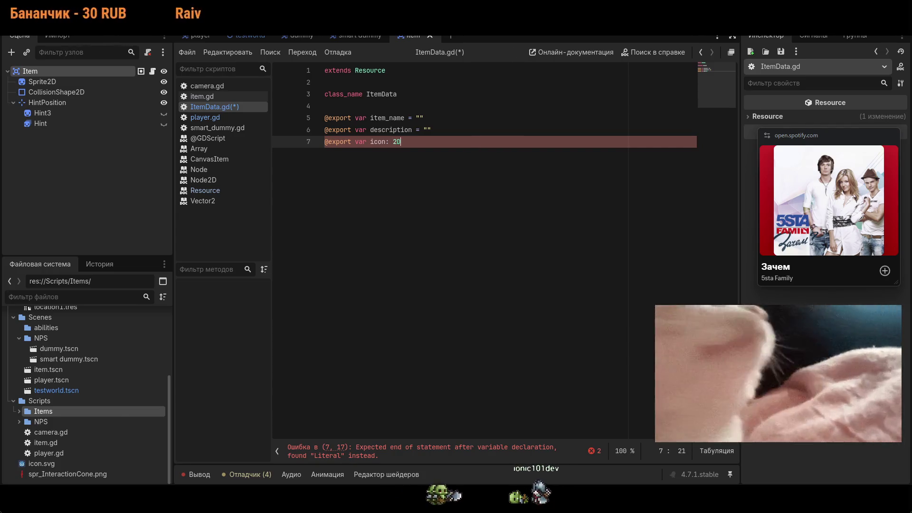
{"action": "type", "text": "Spr"}
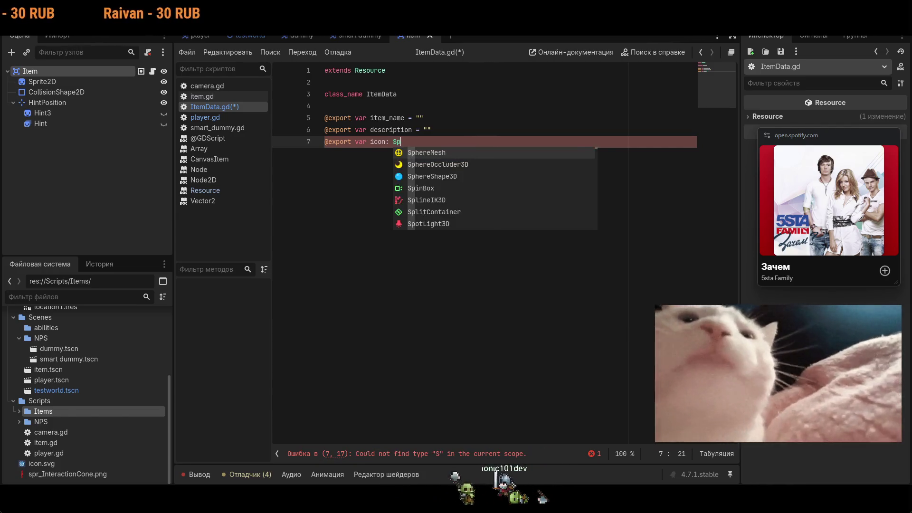
{"action": "key", "text": "Up"}
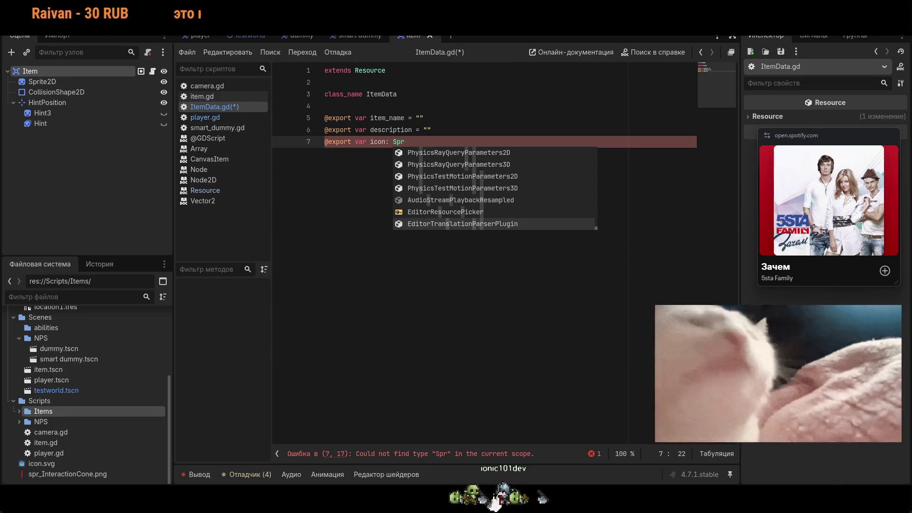
{"action": "key", "text": "Down"}
{"action": "key", "text": "Down"}
{"action": "key", "text": "Down"}
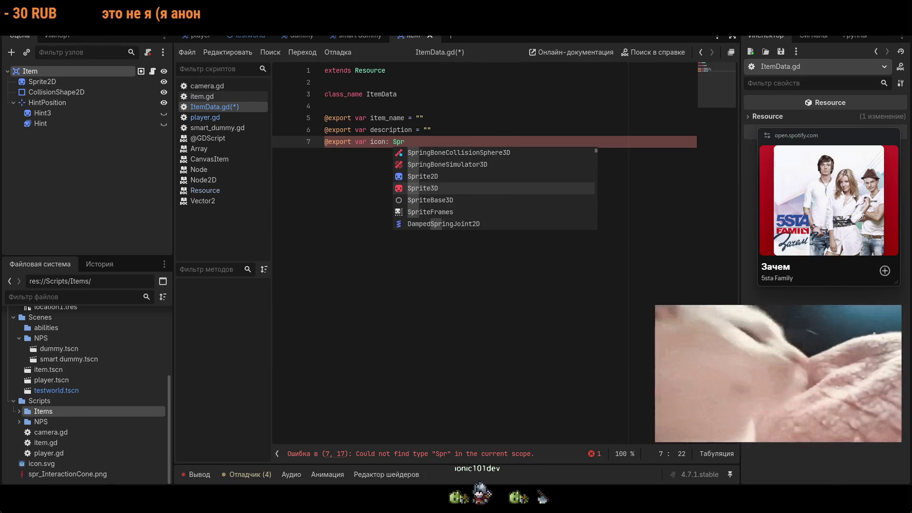
{"action": "key", "text": "Up"}
{"action": "key", "text": "Return"}
{"action": "key", "text": "Return"}
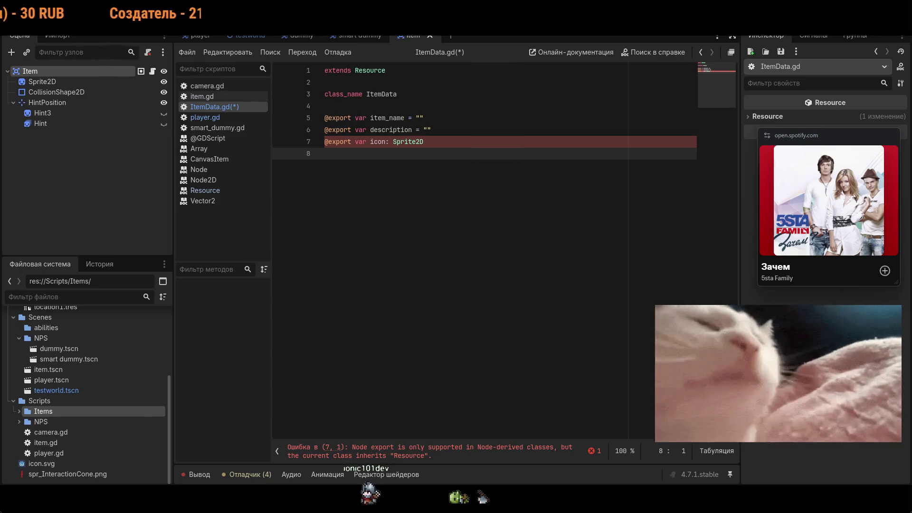
- Change the icon field's type from Sprite2D to Texture2D using autocomplete
{"action": "left_click", "coordinate": [462, 142]}
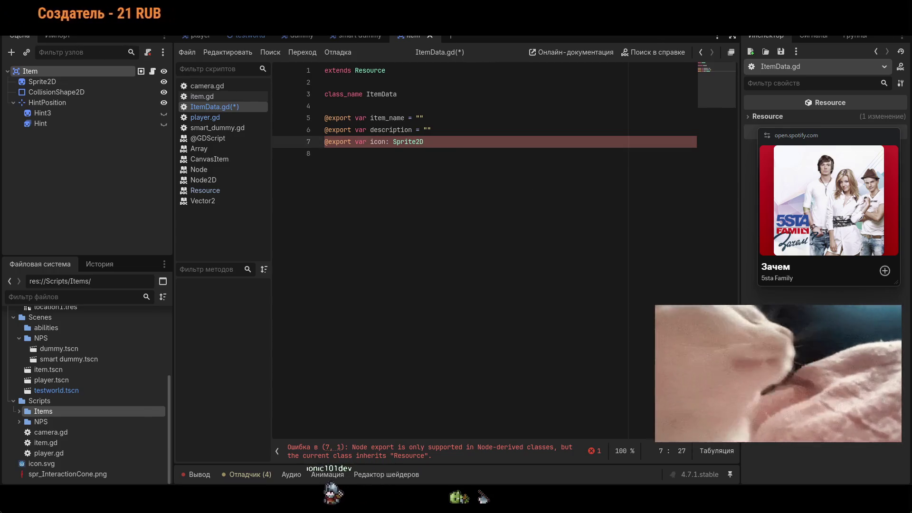
{"action": "type", "text": "T"}
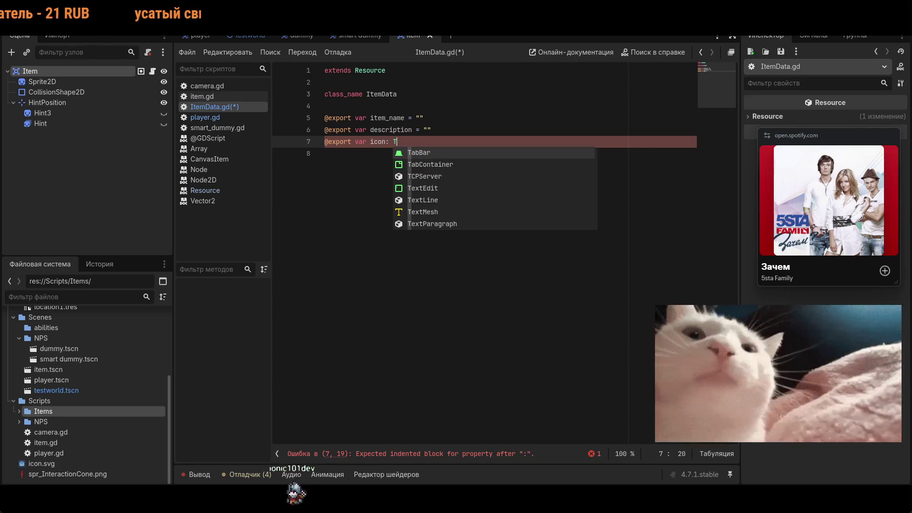
{"action": "type", "text": "e"}
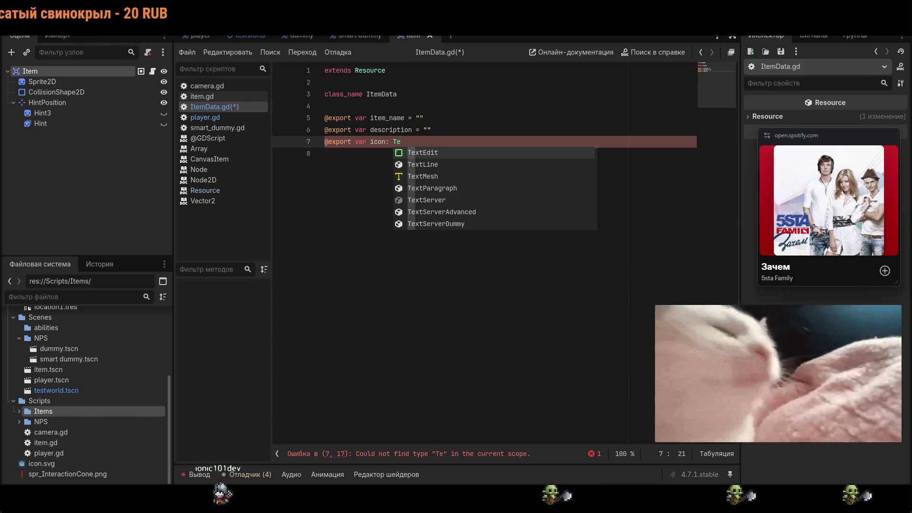
{"action": "type", "text": "x"}
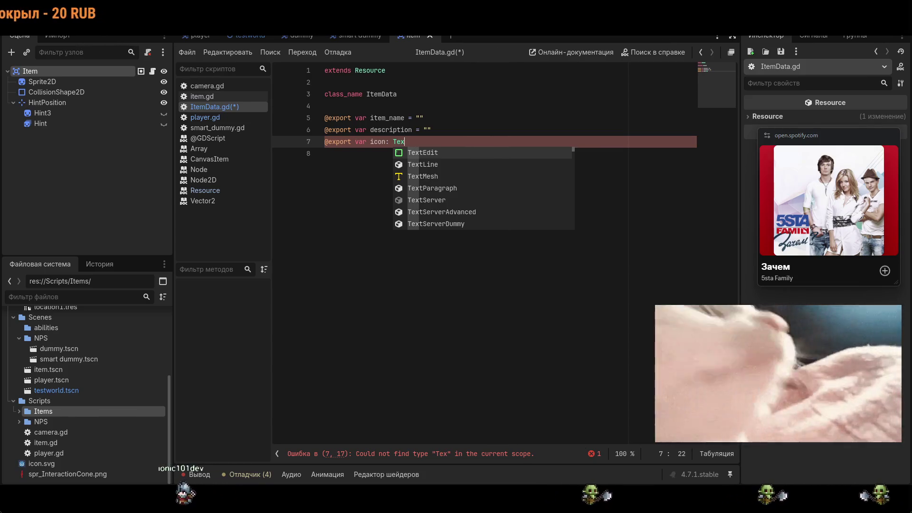
{"action": "scroll", "coordinate": [449, 158], "scroll_direction": "down", "scroll_amount": 6}
{"action": "scroll", "coordinate": [456, 163], "scroll_direction": "down", "scroll_amount": 9}
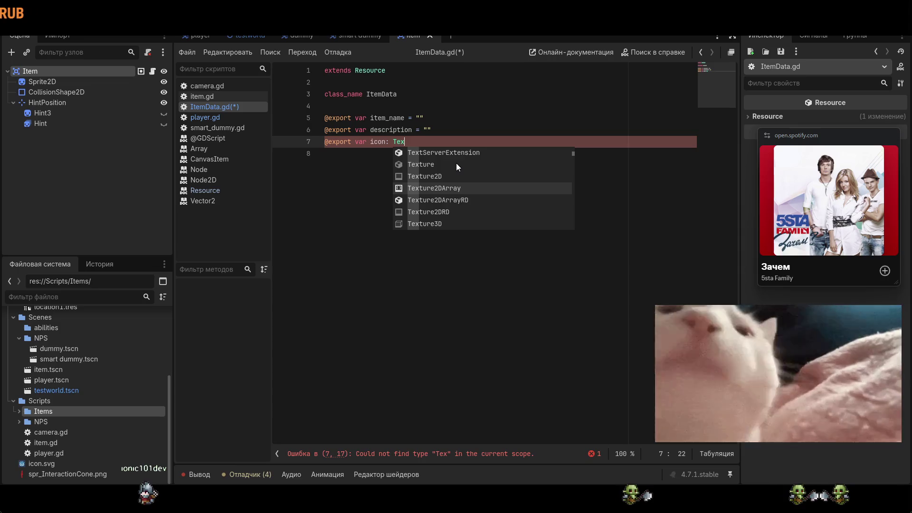
{"action": "scroll", "coordinate": [483, 190], "scroll_direction": "up", "scroll_amount": 2}
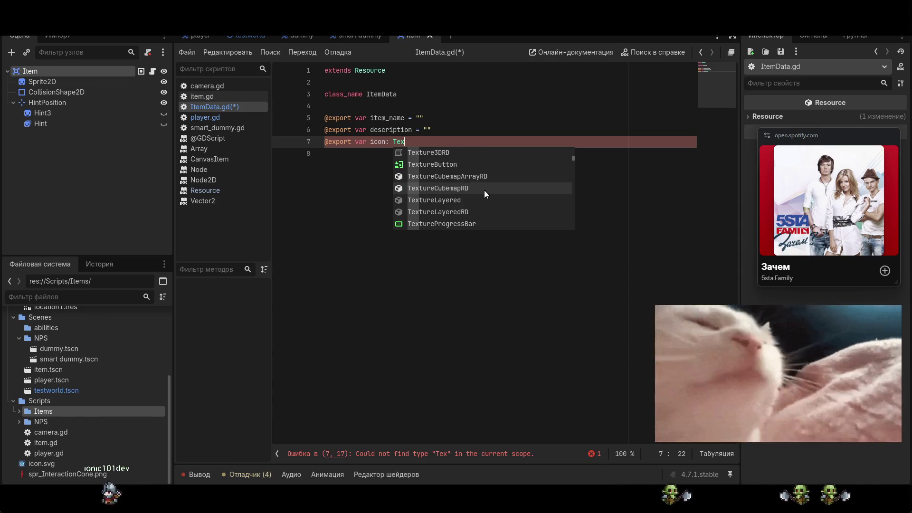
{"action": "key", "text": "Escape"}
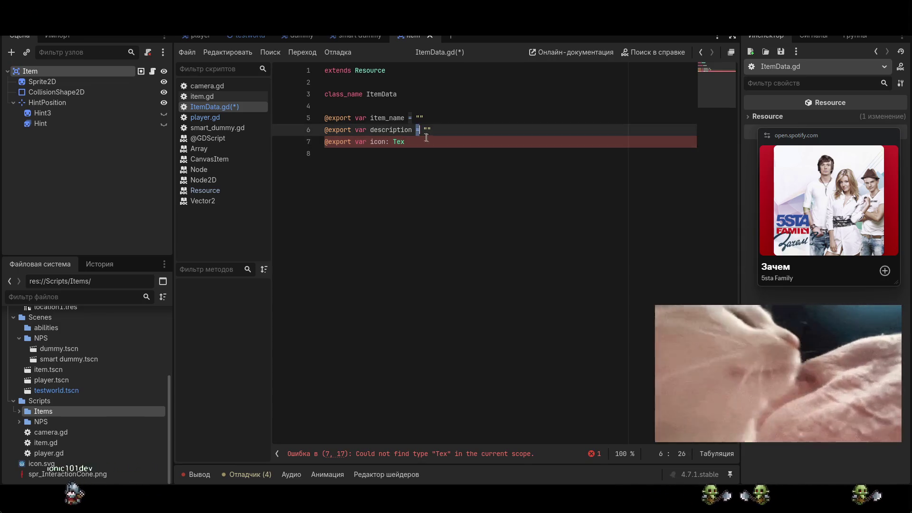
{"action": "key", "text": "ctrl+space"}
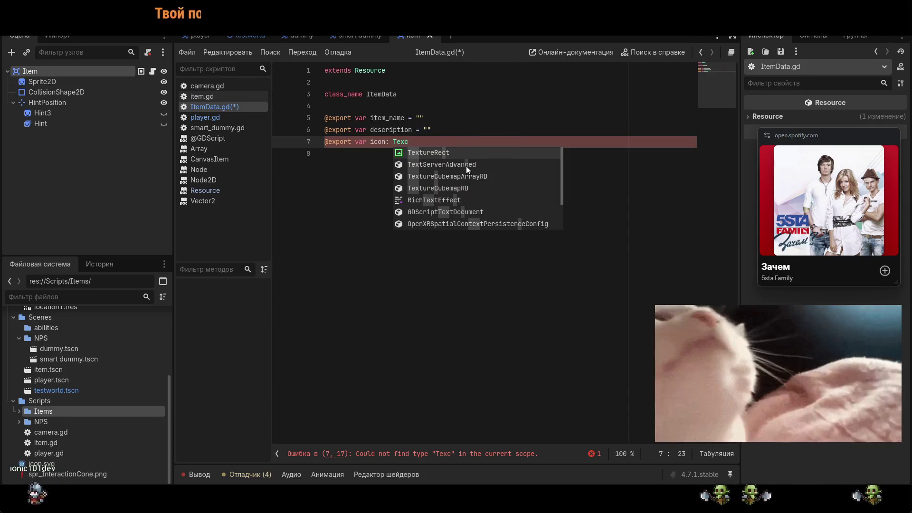
{"action": "type", "text": "c"}
{"action": "scroll", "coordinate": [466, 175], "scroll_direction": "up", "scroll_amount": 3}
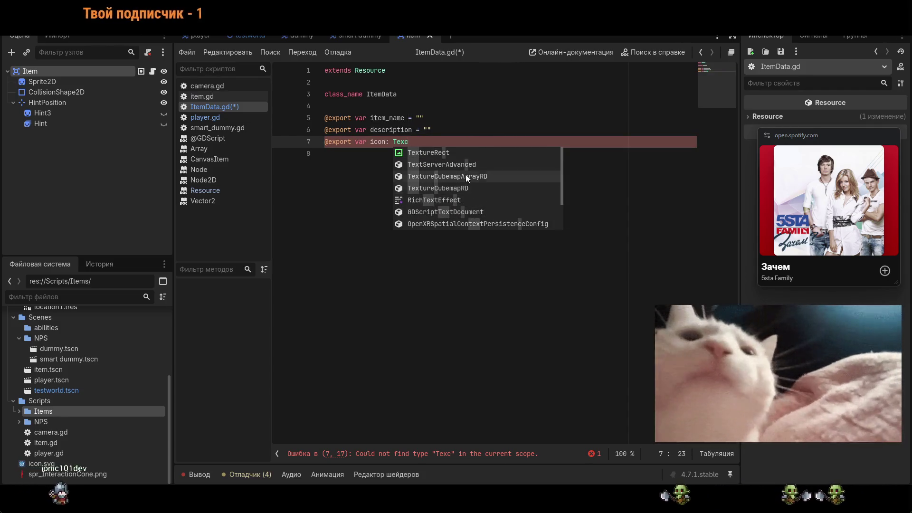
{"action": "key", "text": "BackSpace"}
{"action": "type", "text": "t"}
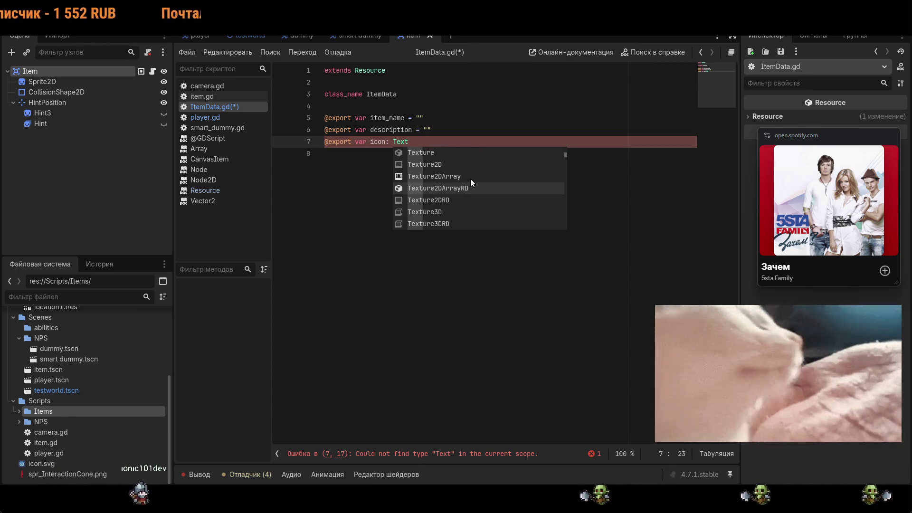
{"action": "scroll", "coordinate": [459, 176], "scroll_direction": "down", "scroll_amount": 5}
{"action": "left_click", "coordinate": [445, 163]}
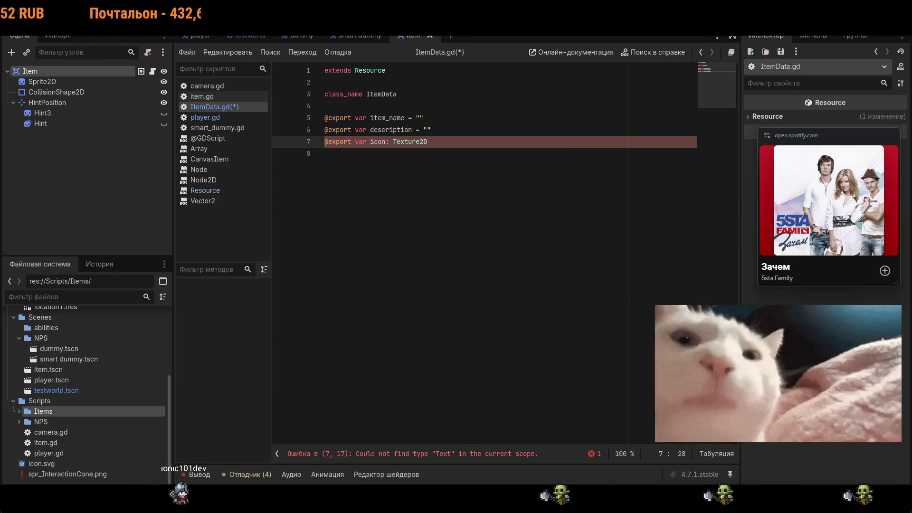
- View the Texture2D reference page, then return to ItemData.gd and close the music popup
{"action": "left_click", "coordinate": [418, 141], "text": "ctrl"}
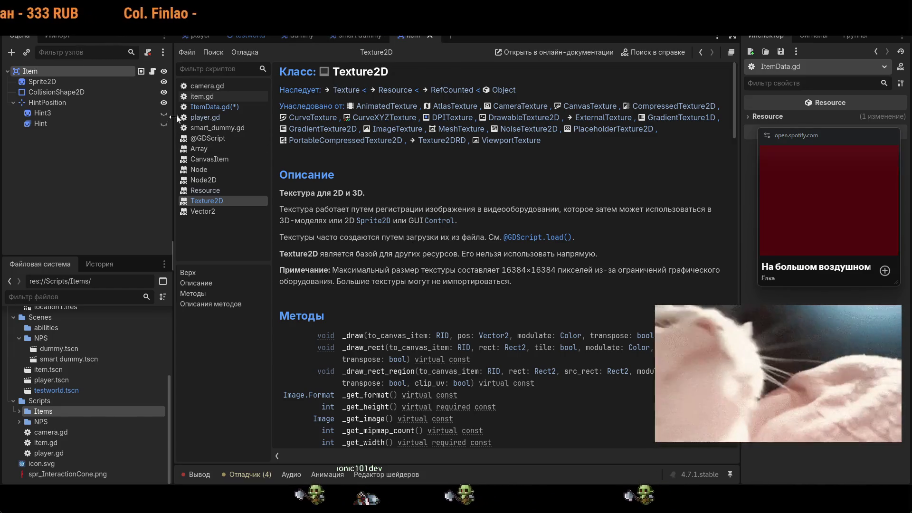
{"action": "left_click", "coordinate": [700, 52]}
{"action": "mouse_move", "coordinate": [832, 203]}
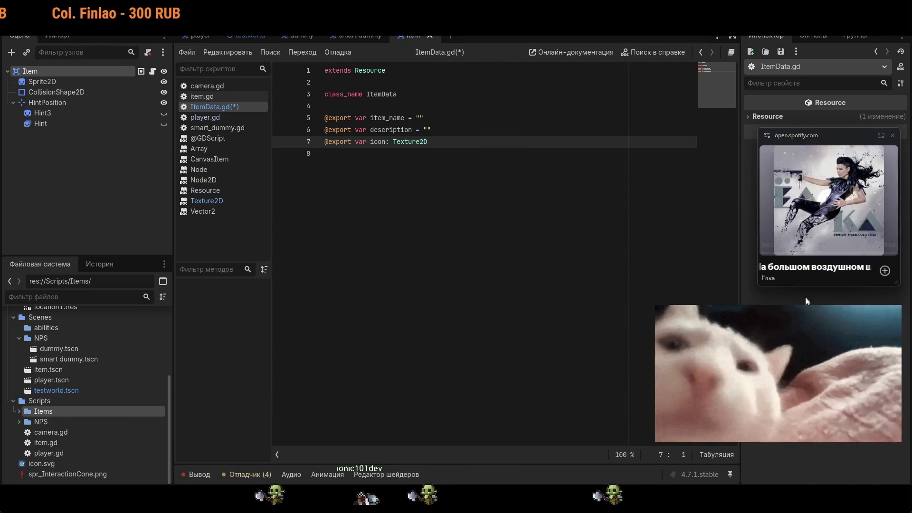
{"action": "left_click", "coordinate": [892, 136]}
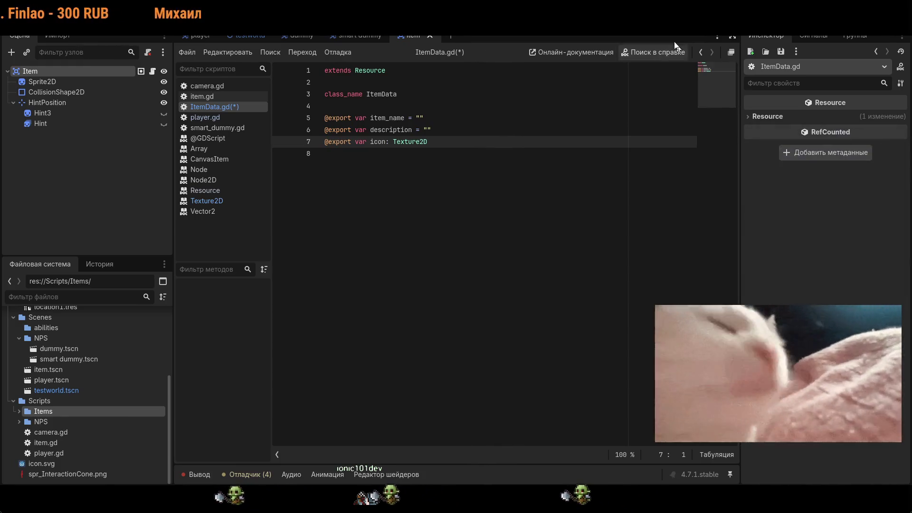
{"action": "key", "text": "End"}
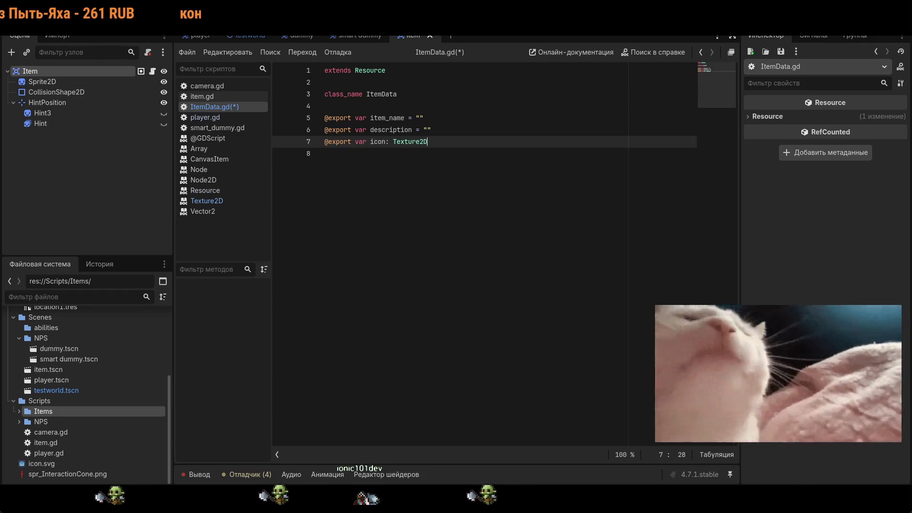
{"action": "key", "text": "Down"}
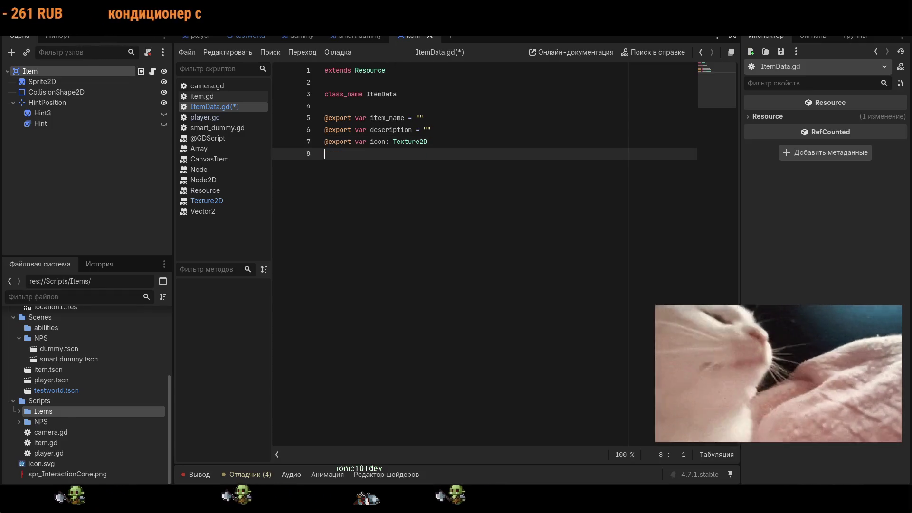
{"action": "type", "text": "@"}
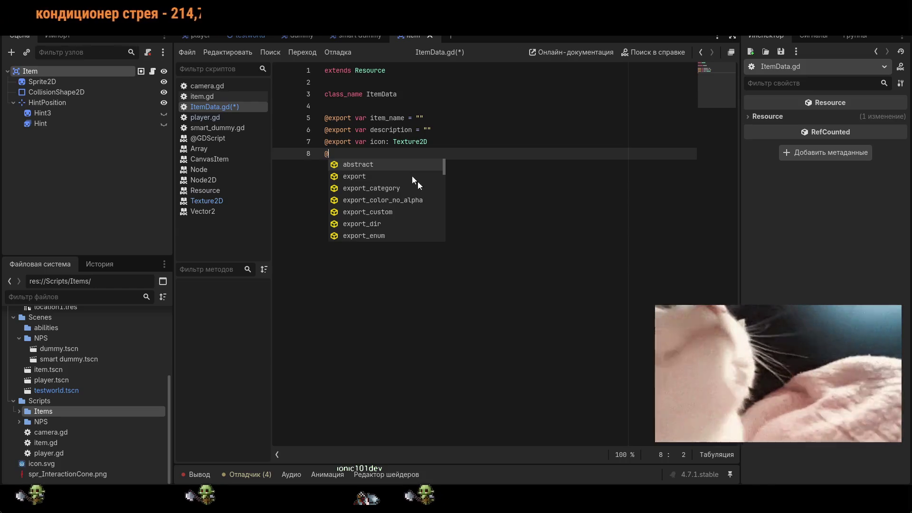
{"action": "left_click", "coordinate": [407, 176]}
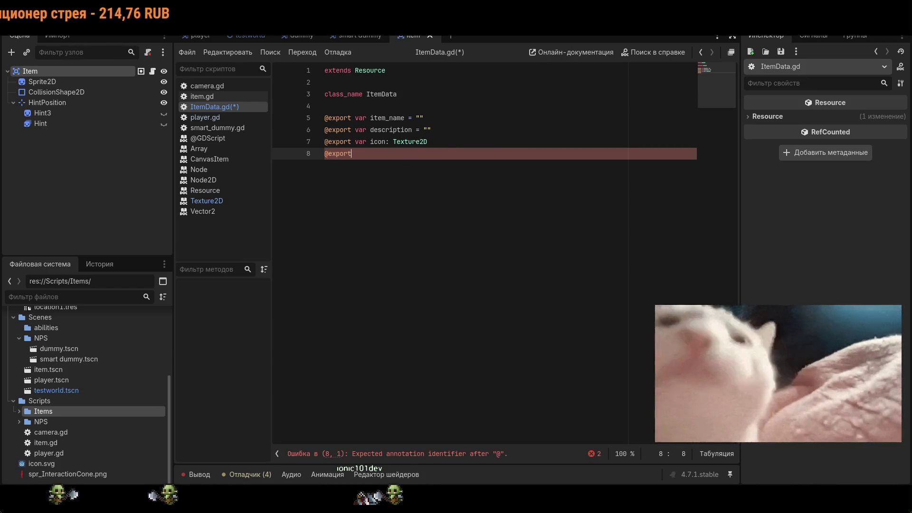
{"action": "left_click", "coordinate": [450, 130]}
{"action": "key", "text": "Return"}
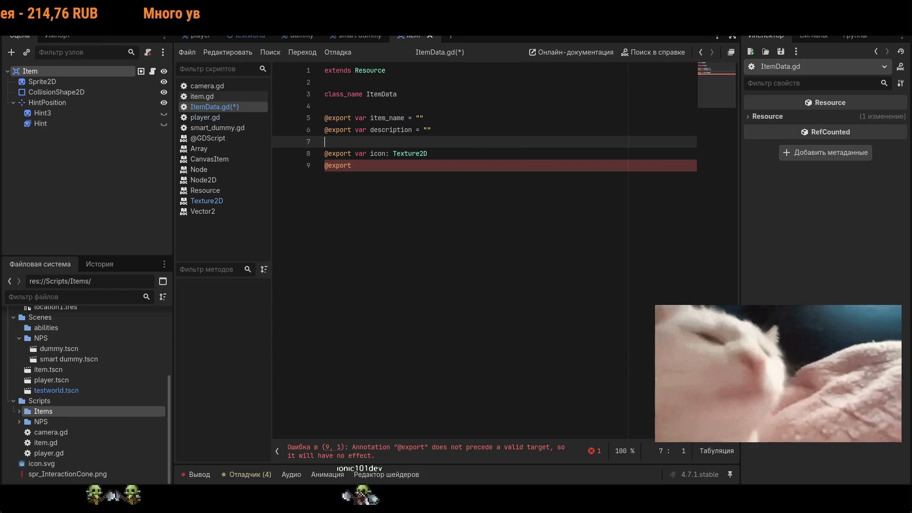
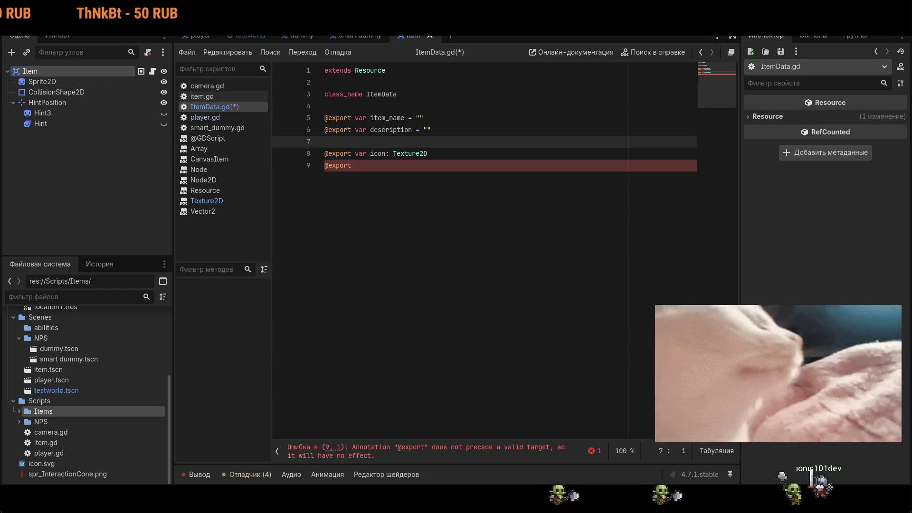
- Finish line 9 as an exported sprite property typed Texture2D, then start a new line
{"action": "left_click", "coordinate": [414, 169]}
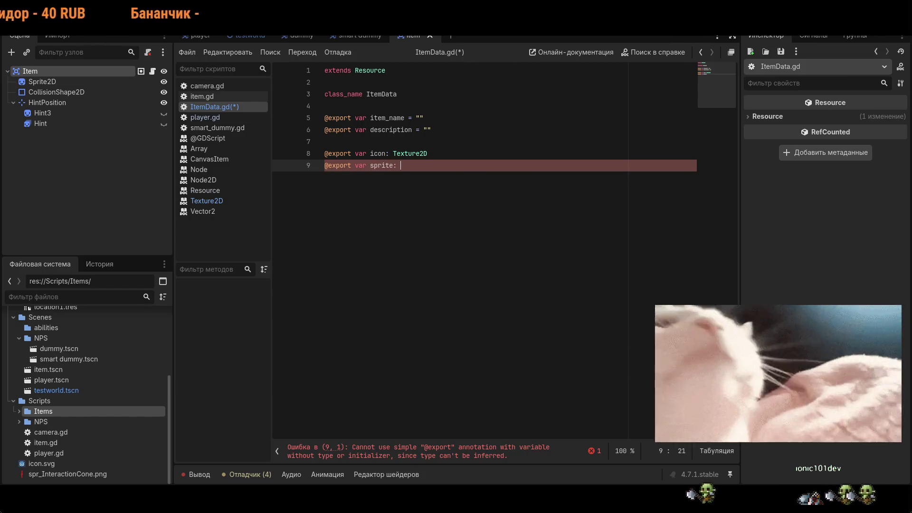
{"action": "type", "text": "xt"}
{"action": "key", "text": "Down"}
{"action": "key", "text": "Down"}
{"action": "key", "text": "Down"}
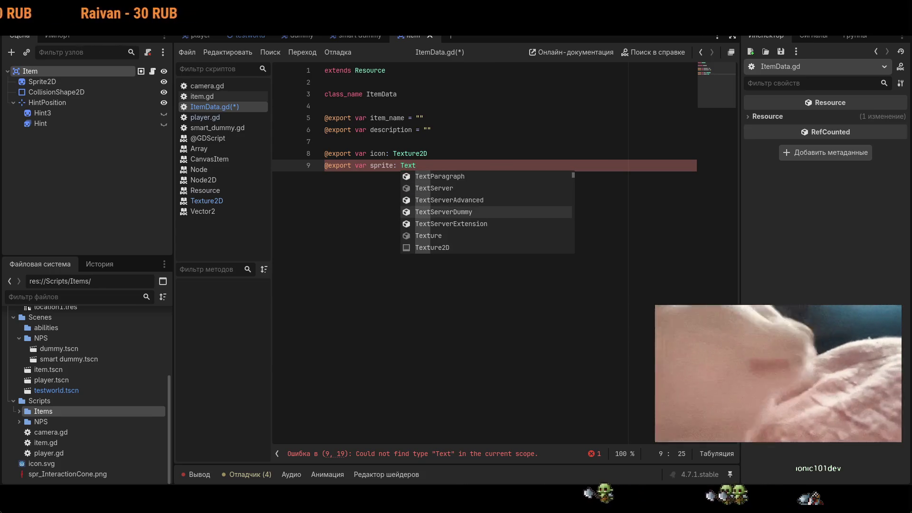
{"action": "key", "text": "Up"}
{"action": "key", "text": "Return"}
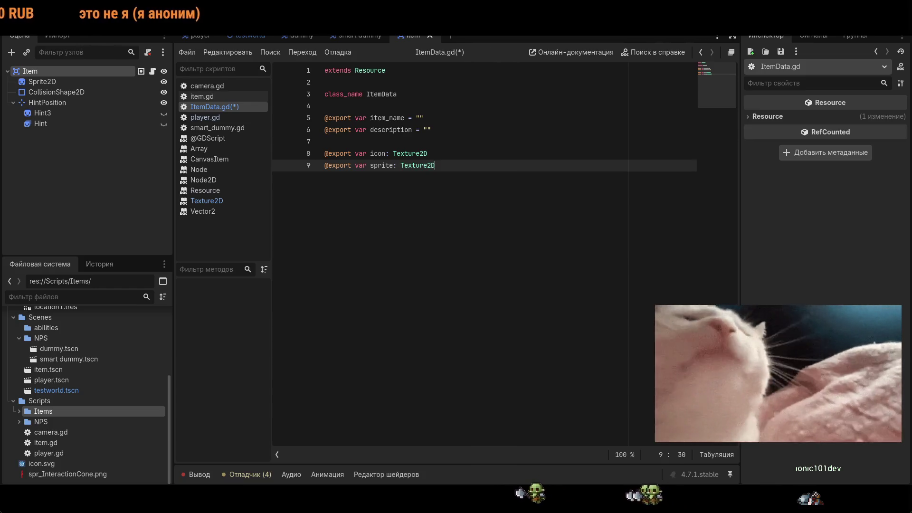
{"action": "key", "text": "ctrl+space"}
{"action": "key", "text": "Down"}
{"action": "key", "text": "Down"}
{"action": "key", "text": "Down"}
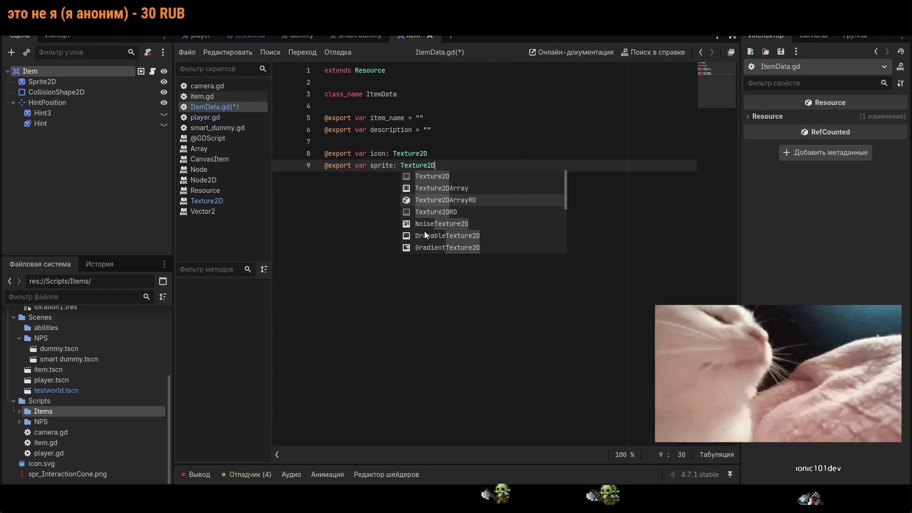
{"action": "key", "text": "Escape"}
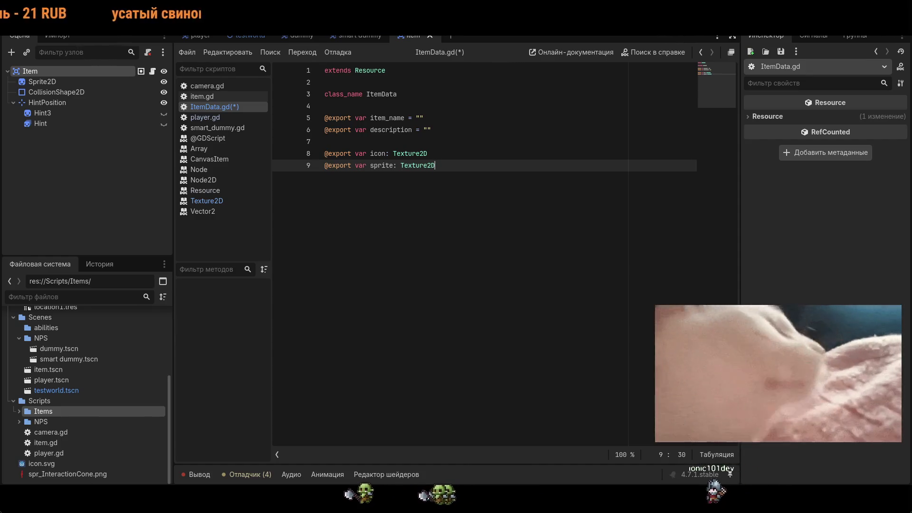
{"action": "key", "text": "Return"}
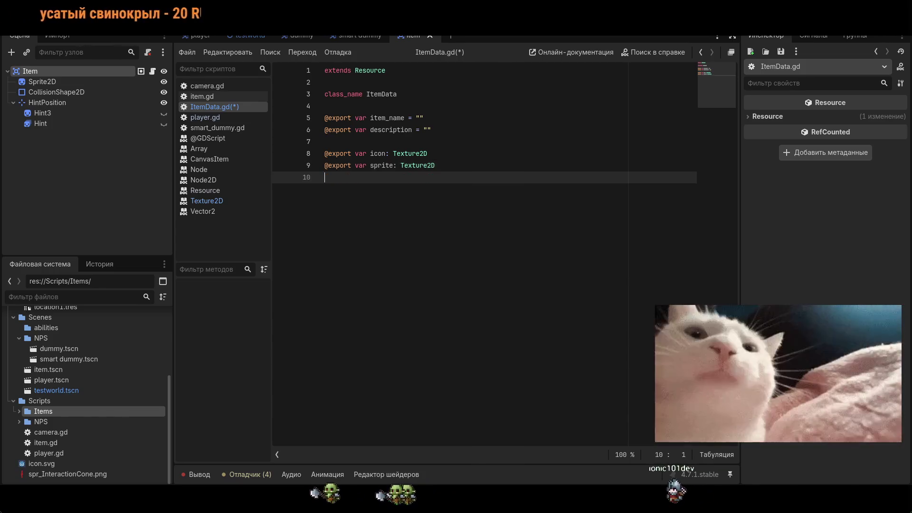
- Add the comment 'название, описание' above the item_name export
{"action": "left_click", "coordinate": [324, 106]}
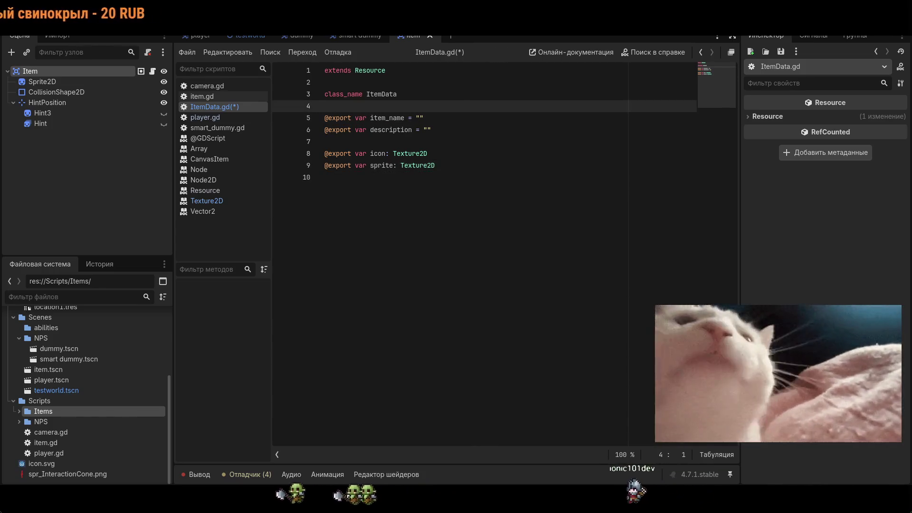
{"action": "key", "text": "Return"}
{"action": "type", "text": "название"}
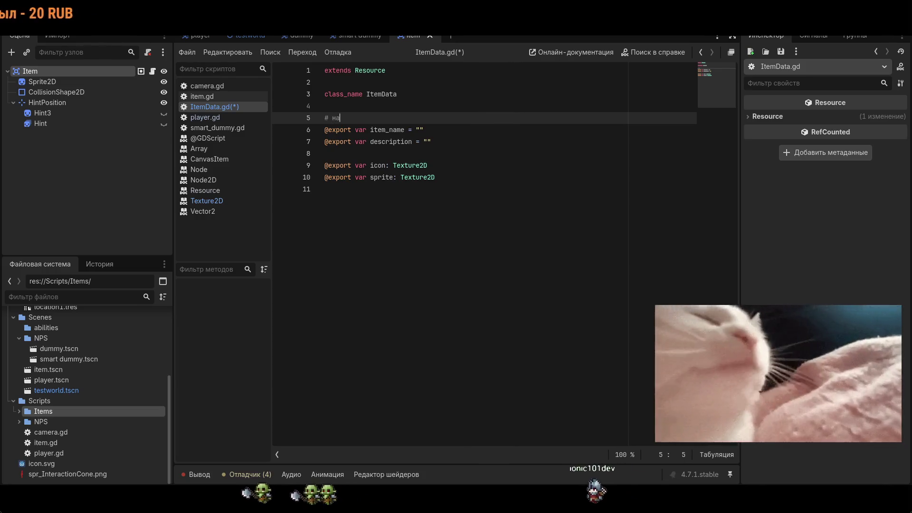
{"action": "type", "text": ", описание"}
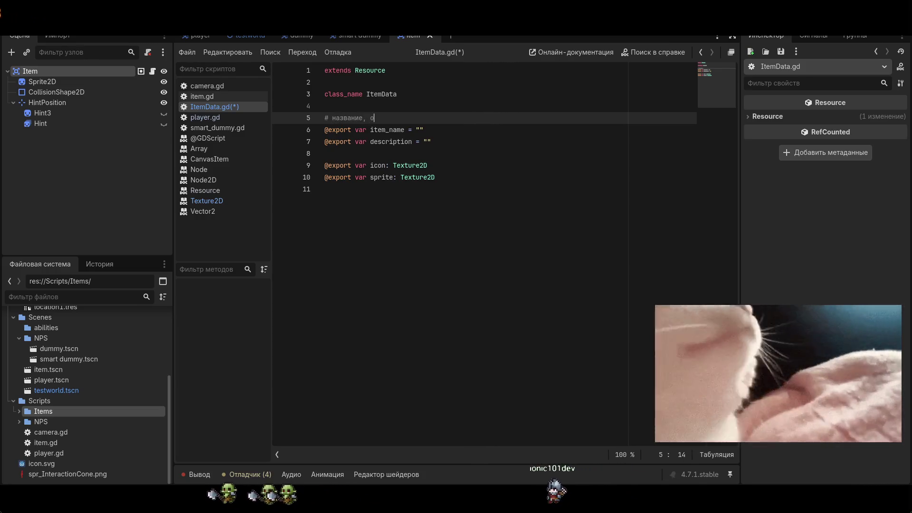
- Add '# иконка в инвентаре, спрайт' above the icon export and open a line below sprite
{"action": "left_click", "coordinate": [327, 153]}
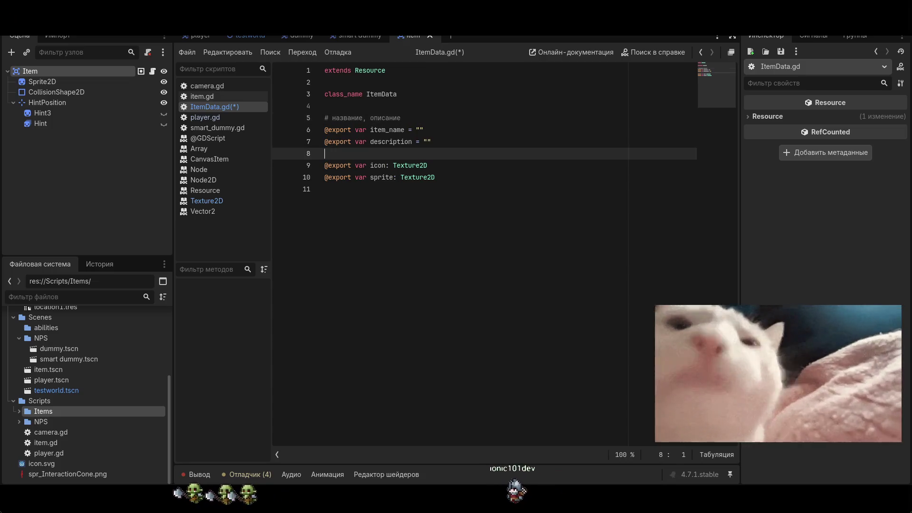
{"action": "key", "text": "Return"}
{"action": "type", "text": "# "}
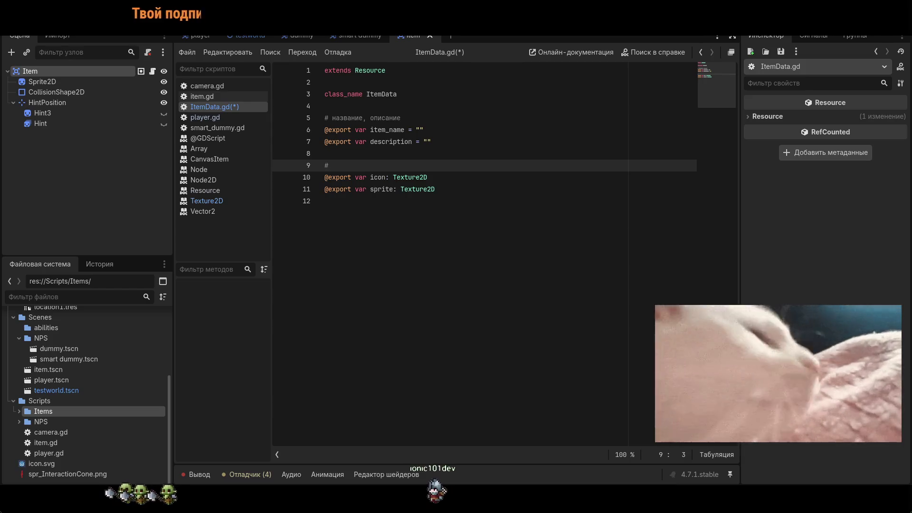
{"action": "type", "text": "иконка в инвен"}
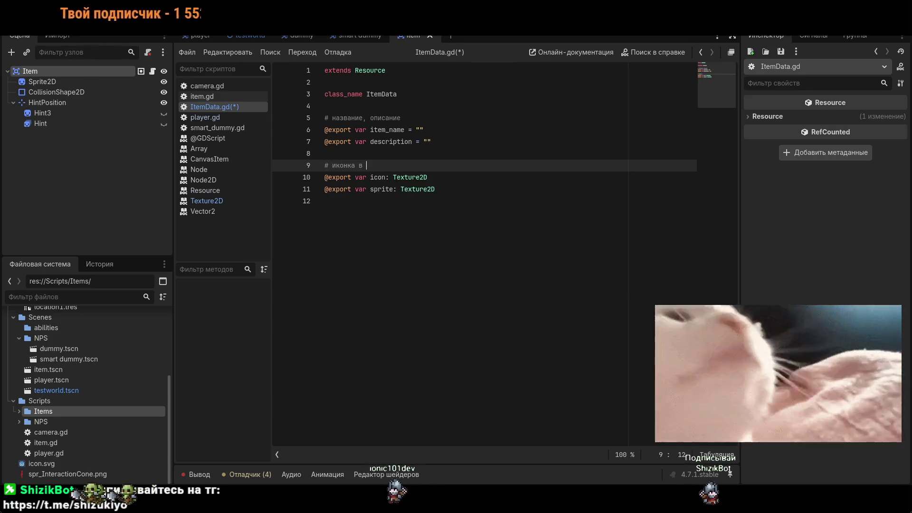
{"action": "type", "text": "таре, "}
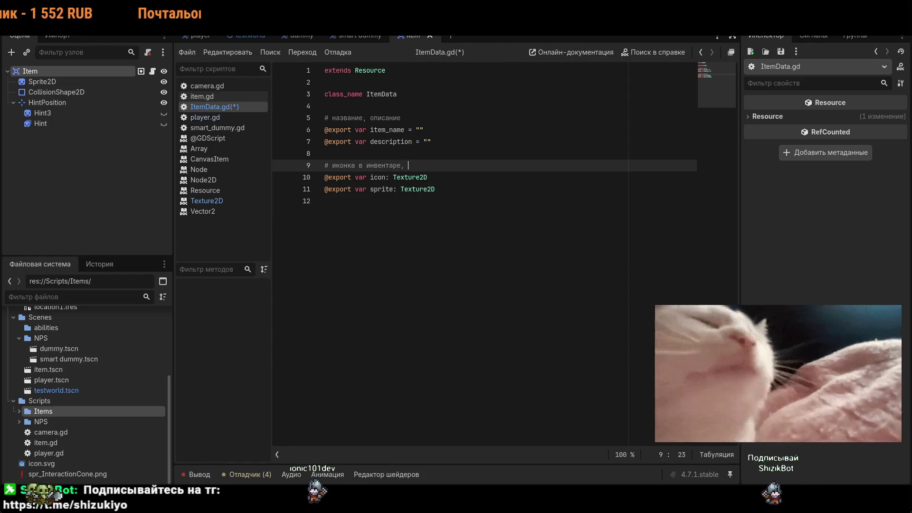
{"action": "type", "text": "и"}
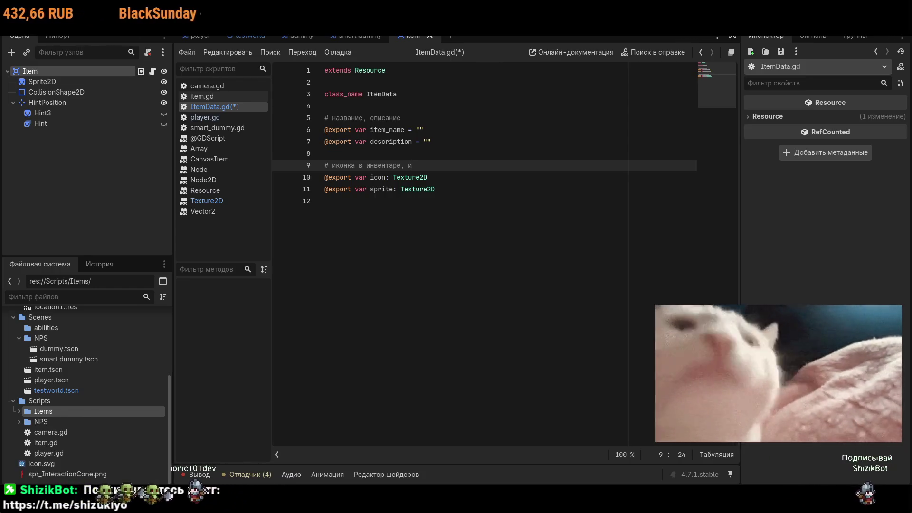
{"action": "key", "text": "BackSpace"}
{"action": "type", "text": "спрайт"}
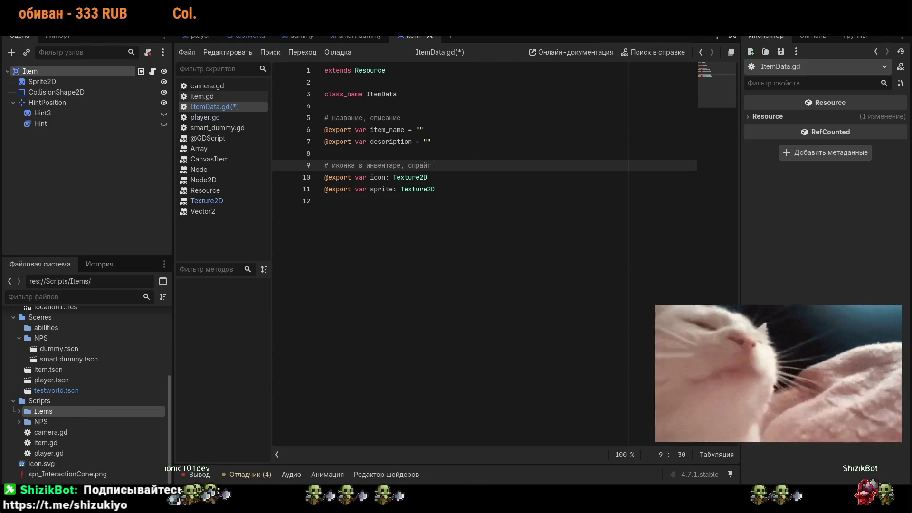
{"action": "key", "text": "BackSpace"}
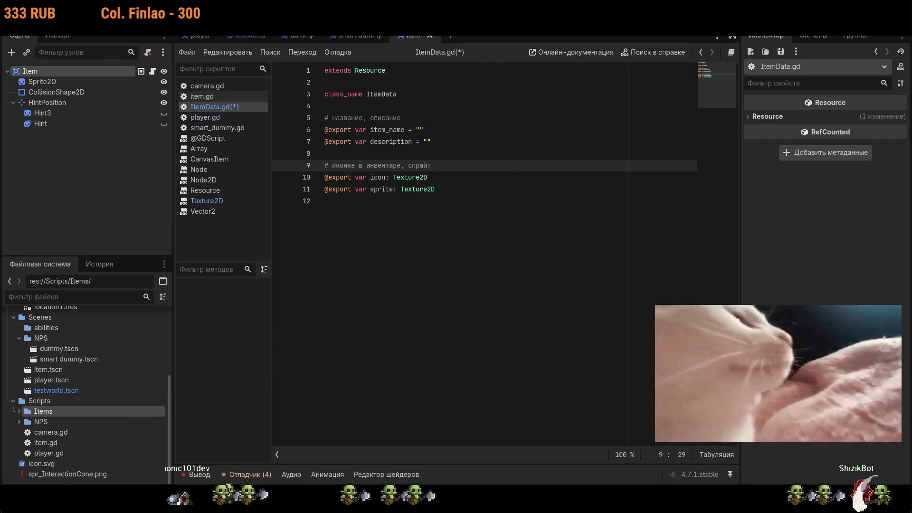
{"action": "left_click", "coordinate": [325, 201]}
{"action": "key", "text": "Return"}
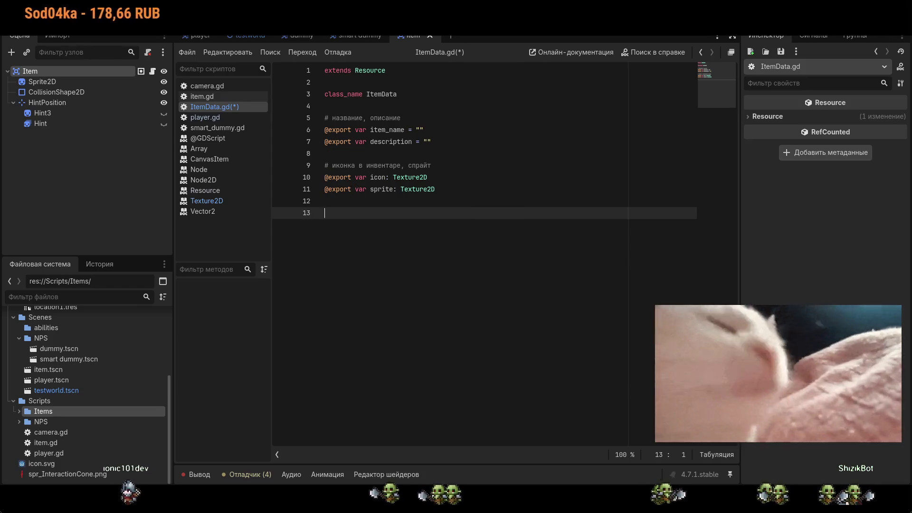
{"action": "type", "text": "@export"}
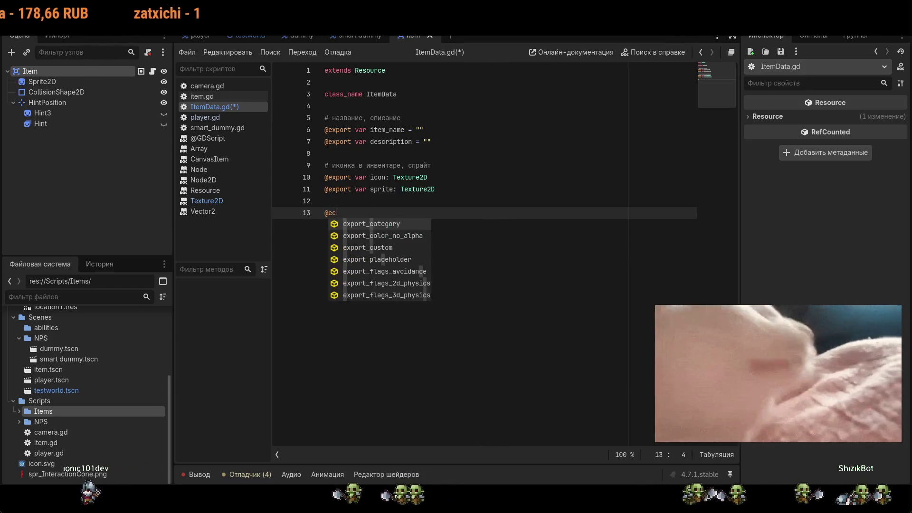
{"action": "key", "text": "Escape"}
{"action": "type", "text": "var si"}
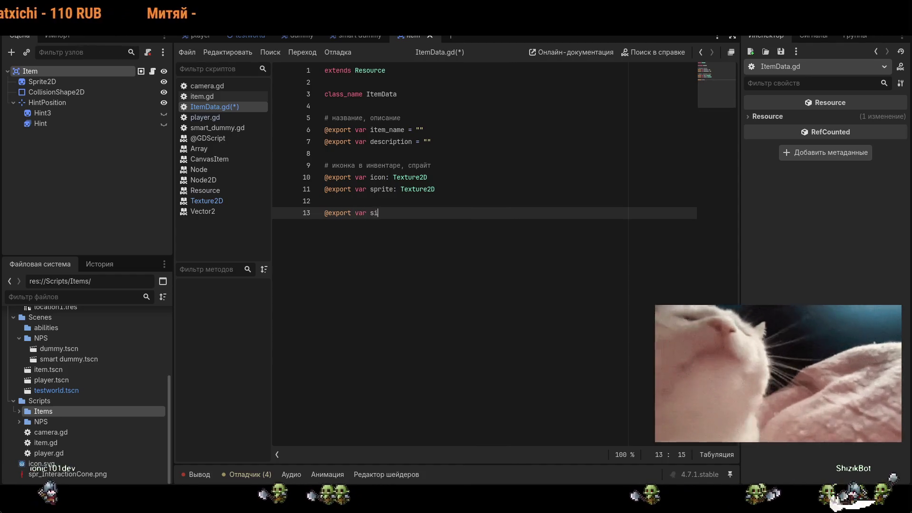
{"action": "type", "text": "ze = \""}
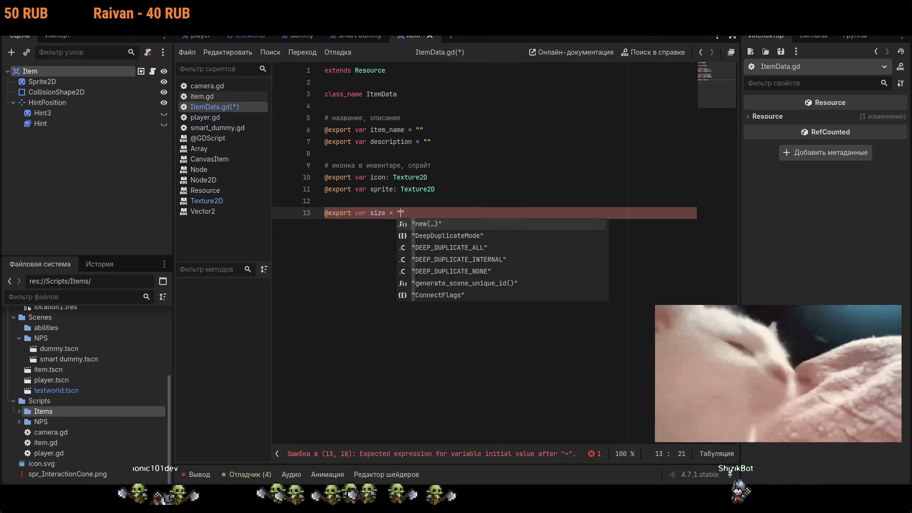
{"action": "key", "text": "Return"}
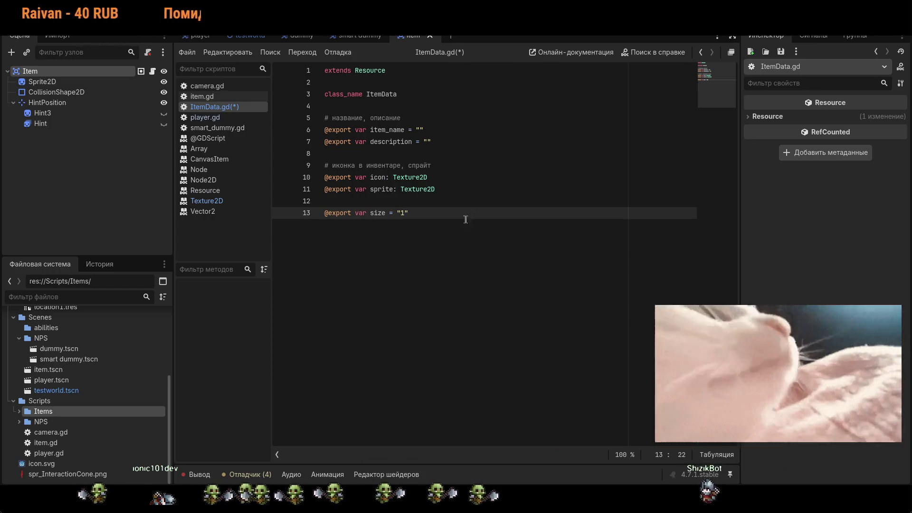
{"action": "key", "text": "ctrl+s"}
- Start a comment line above the size export for 'макс. кол-во в слоте'
{"action": "left_click", "coordinate": [325, 201]}
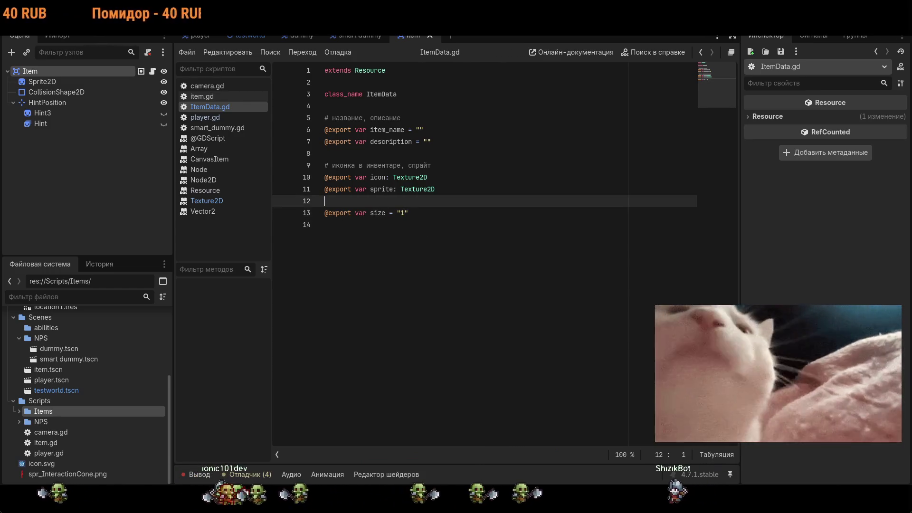
{"action": "key", "text": "Return"}
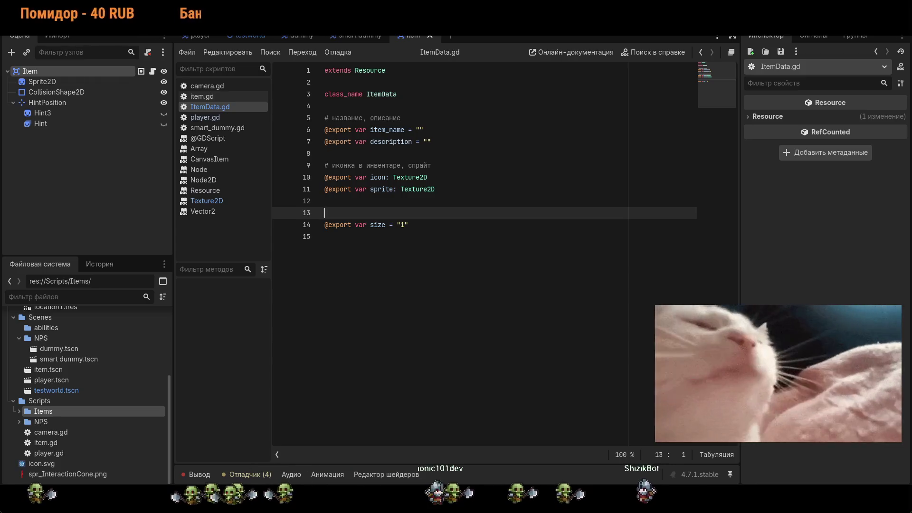
{"action": "type", "text": "@"}
{"action": "key", "text": "BackSpace"}
{"action": "type", "text": "# макс. кол-во в слоте"}
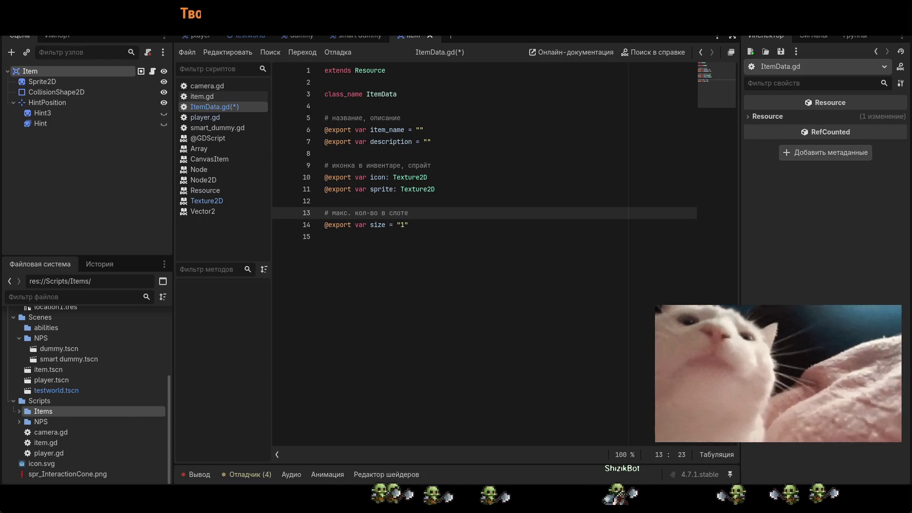
- Write '# урон, вес, можно ли объединить (bool)' below the size export and save
{"action": "left_click", "coordinate": [413, 269]}
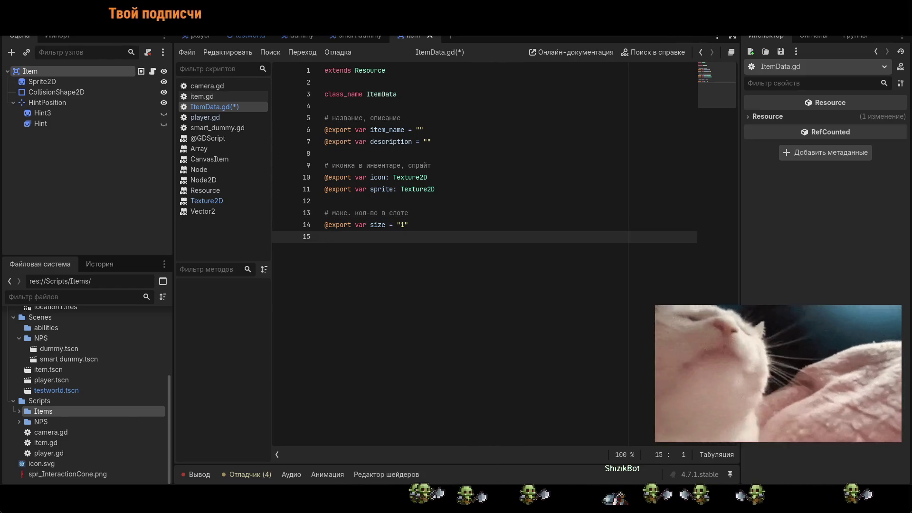
{"action": "key", "text": "Return"}
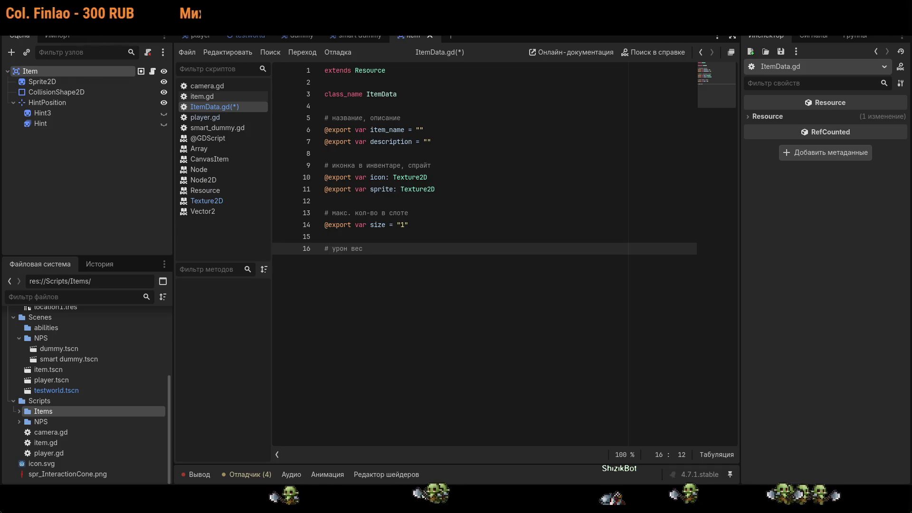
{"action": "type", "text": "T/F"}
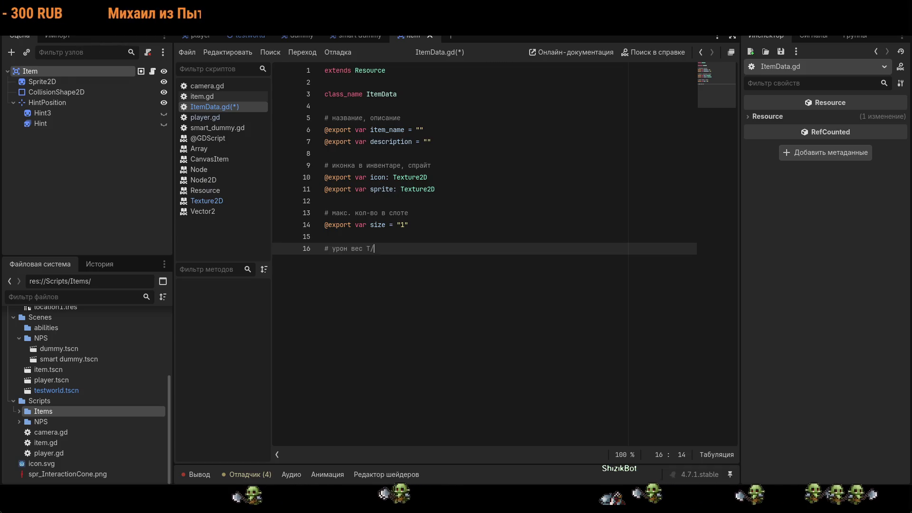
{"action": "key", "text": "Left"}
{"action": "key", "text": "Left"}
{"action": "key", "text": "Left"}
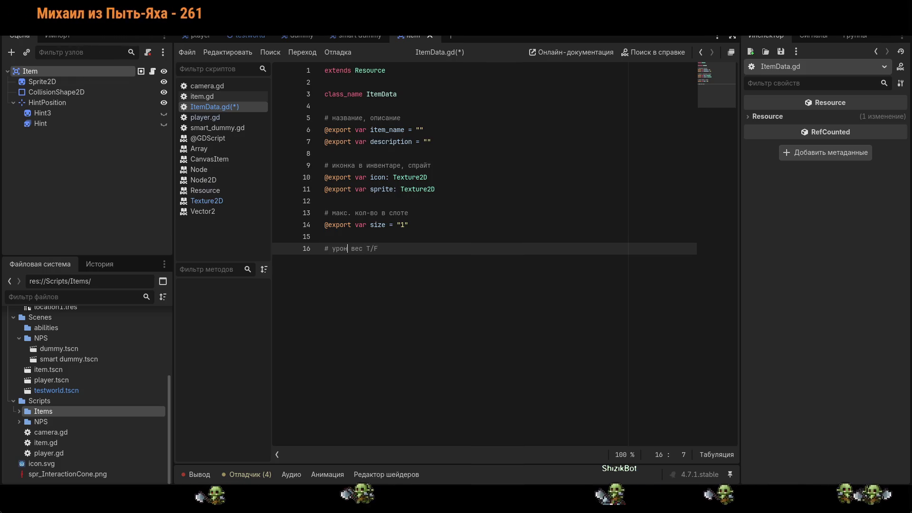
{"action": "type", "text": ","}
{"action": "key", "text": "Right"}
{"action": "key", "text": "Right"}
{"action": "key", "text": "Right"}
{"action": "type", "text": ","}
{"action": "key", "text": "Delete"}
{"action": "key", "text": "Delete"}
{"action": "key", "text": "Delete"}
{"action": "type", "text": "можно ли объединить ()"}
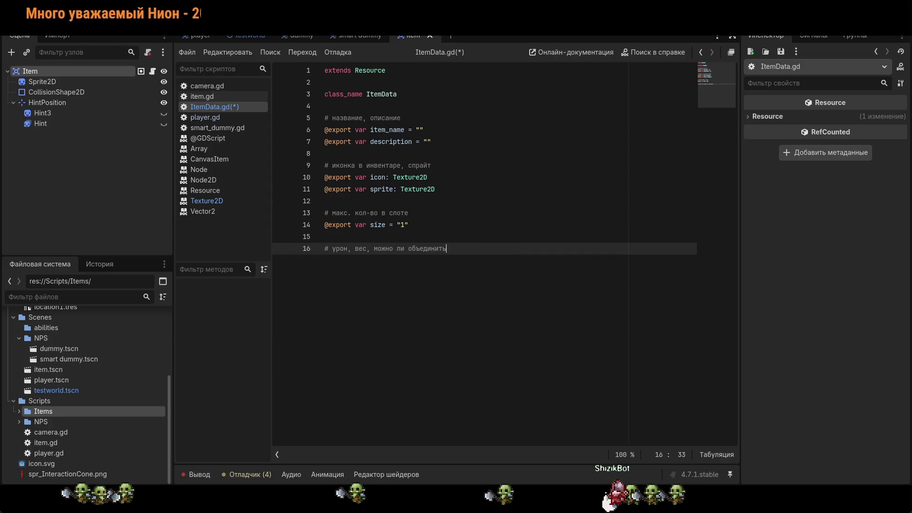
{"action": "key", "text": "Left"}
{"action": "type", "text": "bool"}
{"action": "key", "text": "ctrl+s"}
{"action": "left_click", "coordinate": [325, 260]}
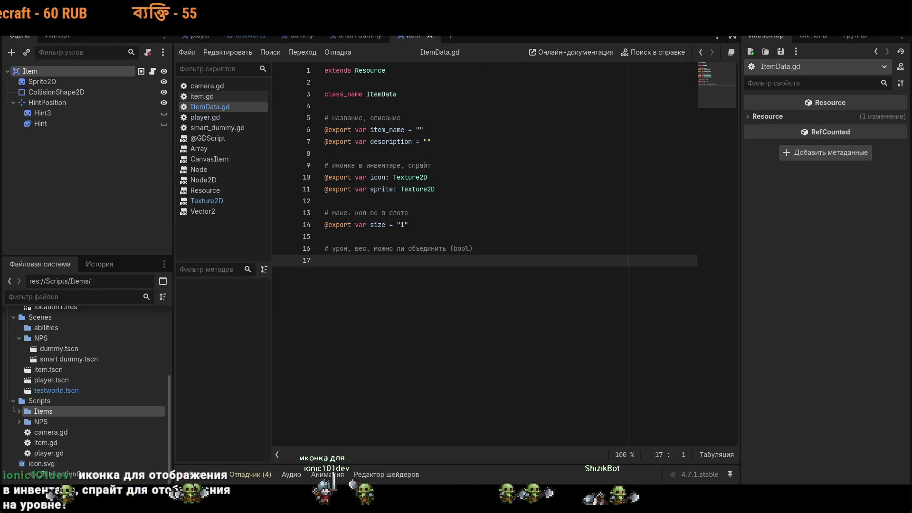
- Append 'на полу' to the line 9 icon/sprite comment and save ItemData.gd
{"action": "left_click", "coordinate": [475, 166]}
{"action": "type", "text": "на "}
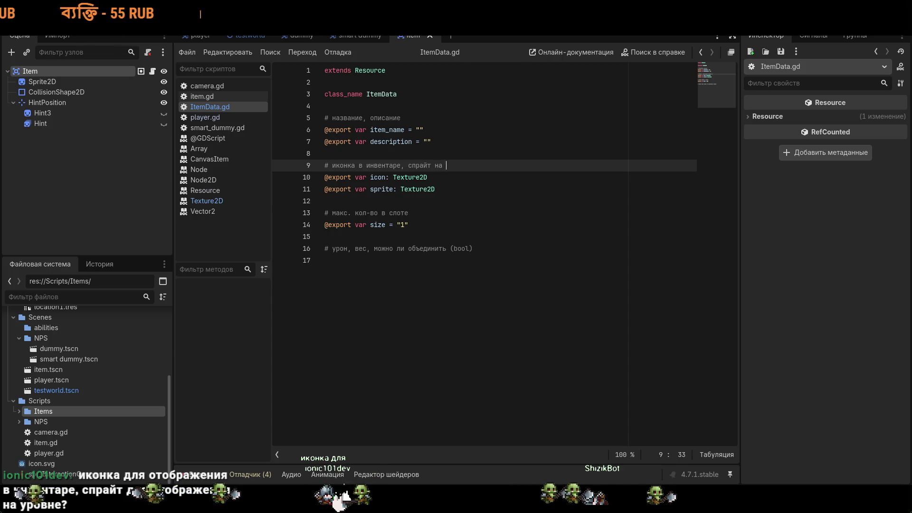
{"action": "type", "text": "полу"}
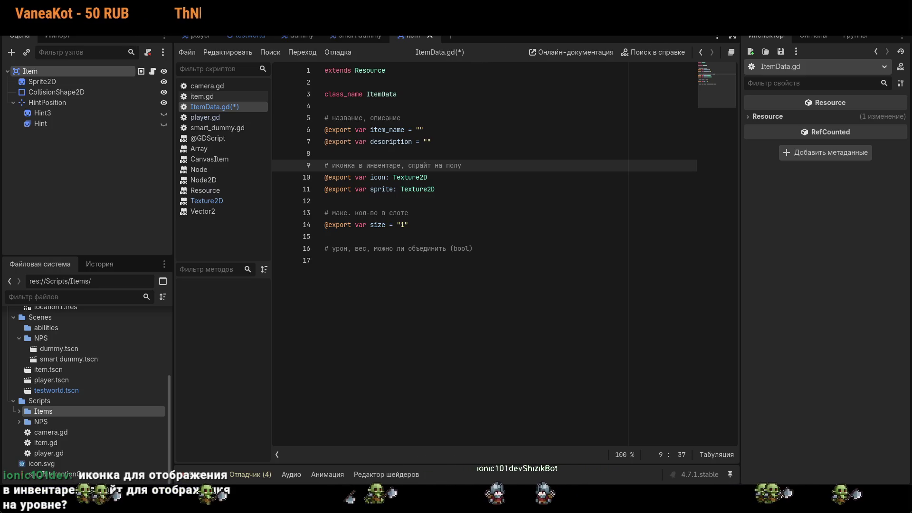
{"action": "key", "text": "Down"}
{"action": "key", "text": "Down"}
{"action": "key", "text": "Down"}
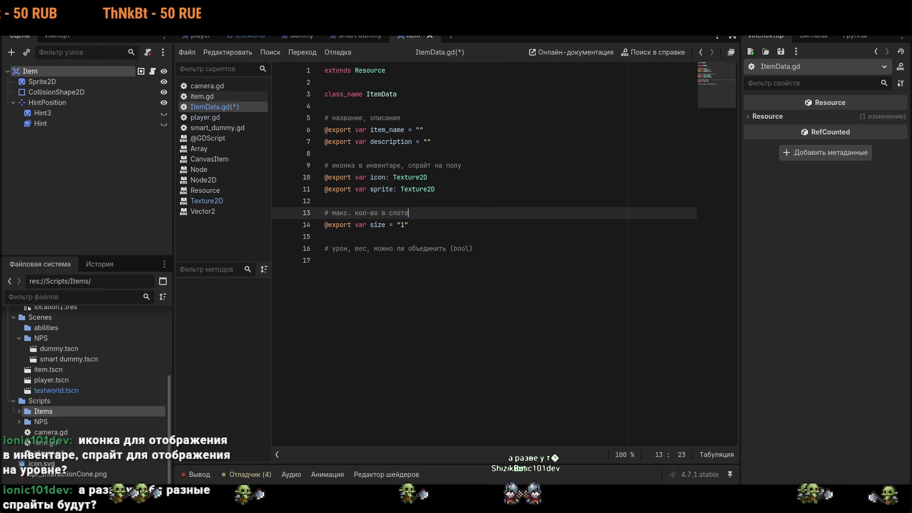
{"action": "key", "text": "ctrl+s"}
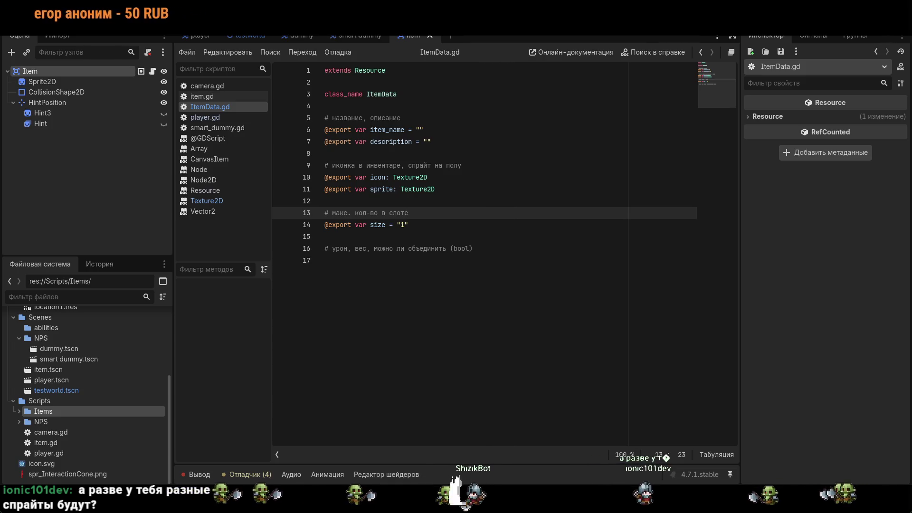
{"action": "left_click", "coordinate": [385, 189]}
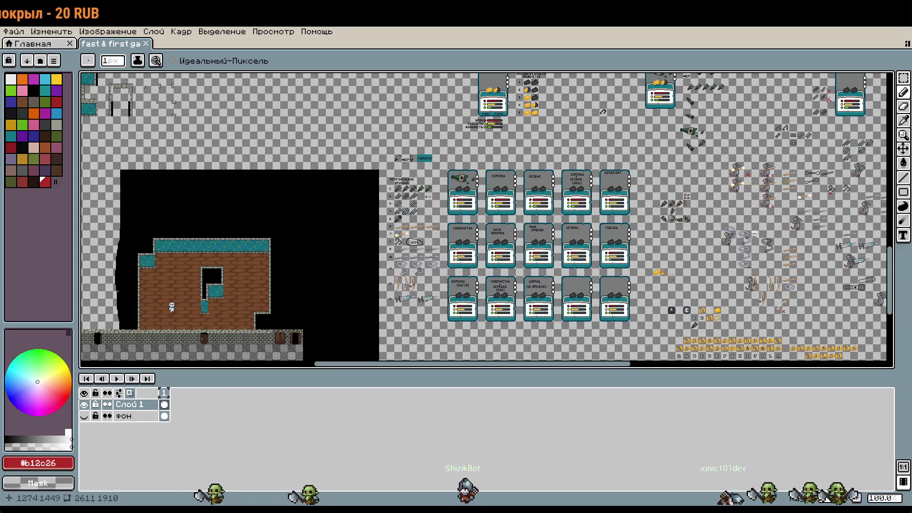
- Select the extra Z at the end of the letter row with a rectangular marquee and delete it
{"action": "scroll", "coordinate": [446, 285], "scroll_direction": "up", "scroll_amount": 2}
{"action": "scroll", "coordinate": [416, 278], "scroll_direction": "up", "scroll_amount": 2}
{"action": "scroll", "coordinate": [413, 256], "scroll_direction": "up", "scroll_amount": 4}
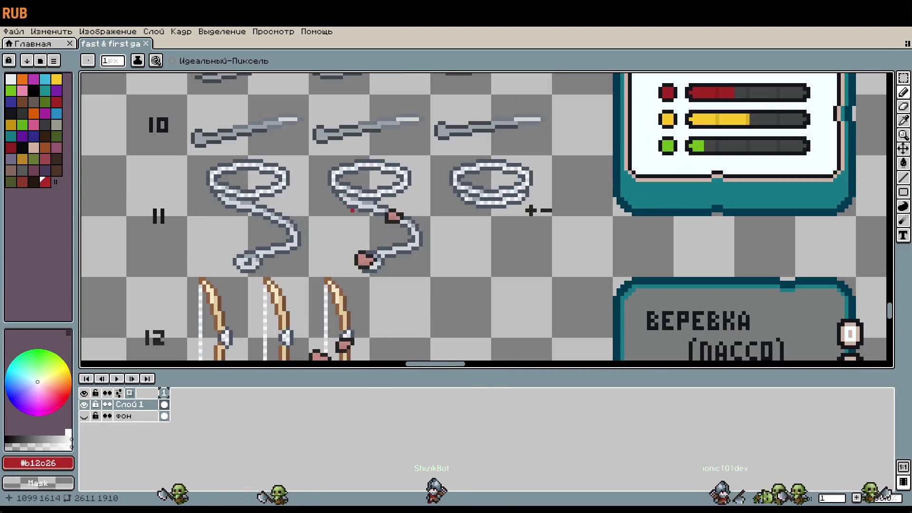
{"action": "scroll", "coordinate": [482, 218], "scroll_direction": "down", "scroll_amount": 1}
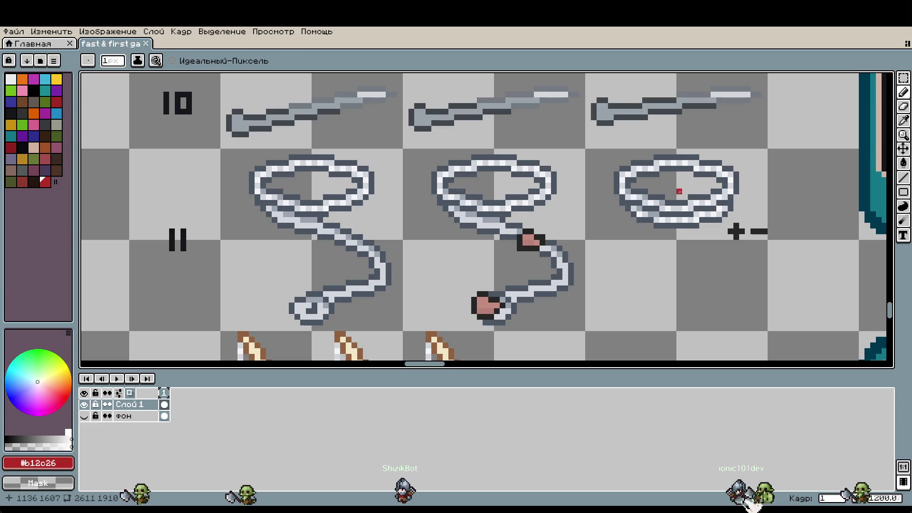
{"action": "scroll", "coordinate": [679, 192], "scroll_direction": "up", "scroll_amount": 5}
{"action": "scroll", "coordinate": [717, 189], "scroll_direction": "down", "scroll_amount": 3}
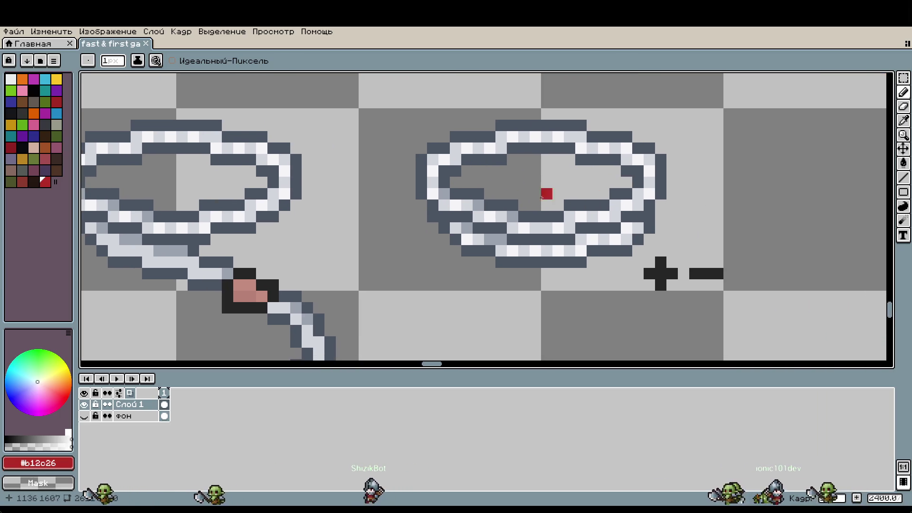
{"action": "scroll", "coordinate": [541, 196], "scroll_direction": "down", "scroll_amount": 5}
{"action": "scroll", "coordinate": [489, 190], "scroll_direction": "up", "scroll_amount": 4}
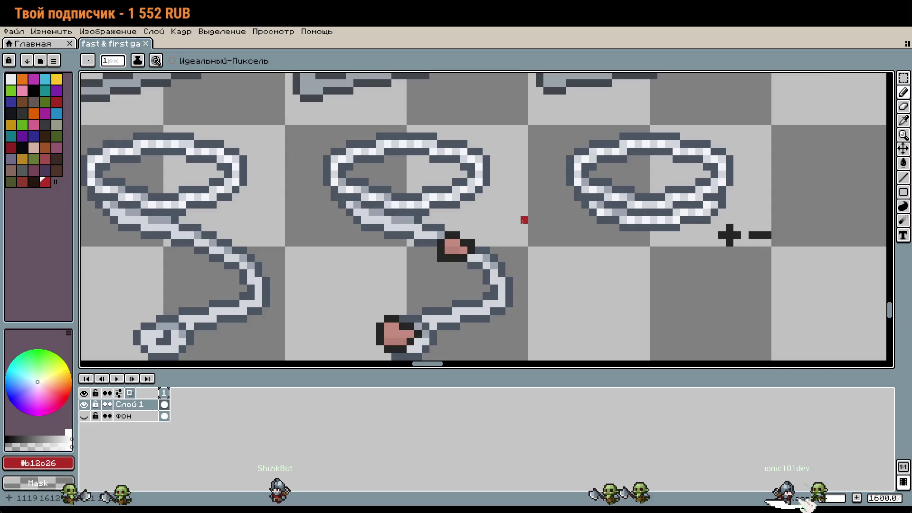
{"action": "scroll", "coordinate": [522, 221], "scroll_direction": "down", "scroll_amount": 4}
{"action": "scroll", "coordinate": [638, 233], "scroll_direction": "down", "scroll_amount": 1}
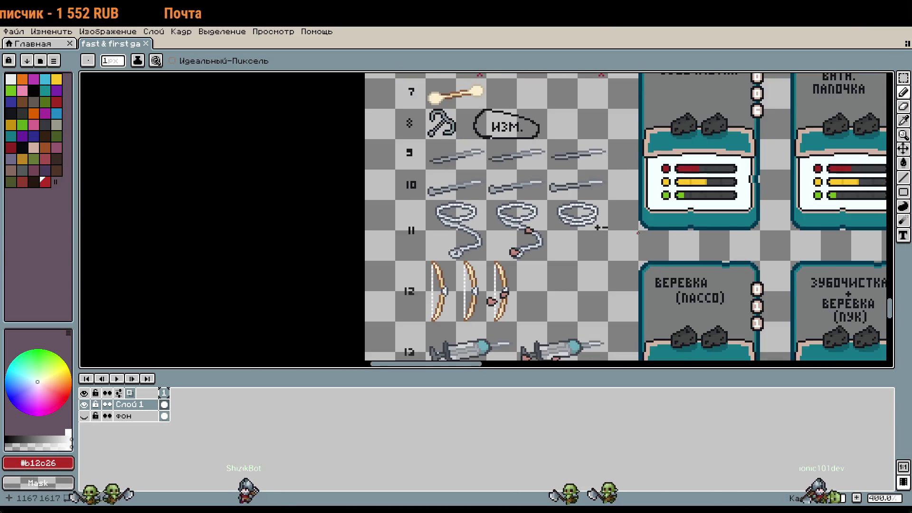
{"action": "scroll", "coordinate": [612, 247], "scroll_direction": "down", "scroll_amount": 3}
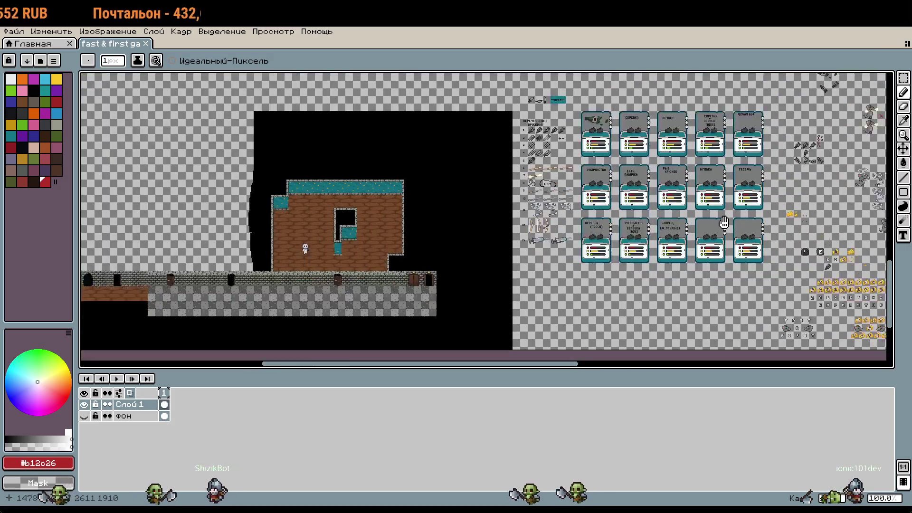
{"action": "scroll", "coordinate": [514, 224], "scroll_direction": "up", "scroll_amount": 4}
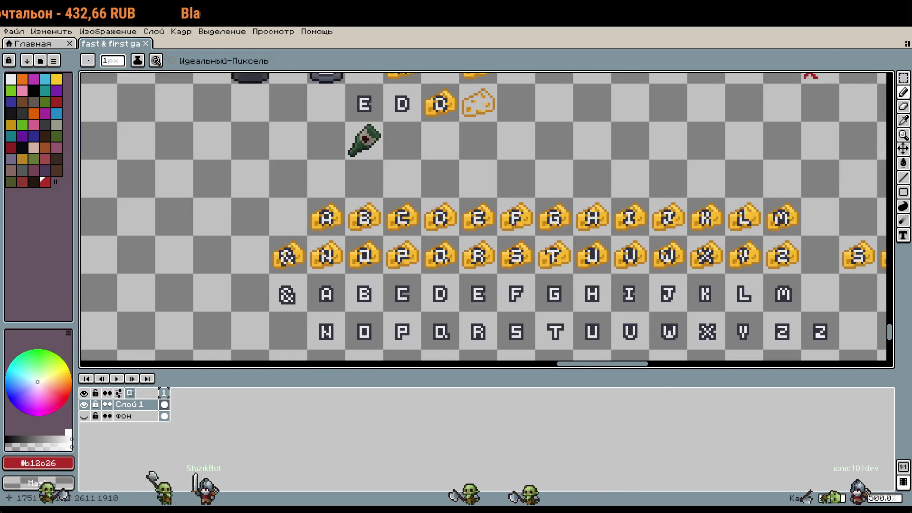
{"action": "mouse_move", "coordinate": [515, 221]}
{"action": "left_mouse_down"}
{"action": "mouse_move", "coordinate": [512, 168]}
{"action": "mouse_move", "coordinate": [506, 184]}
{"action": "left_mouse_up"}
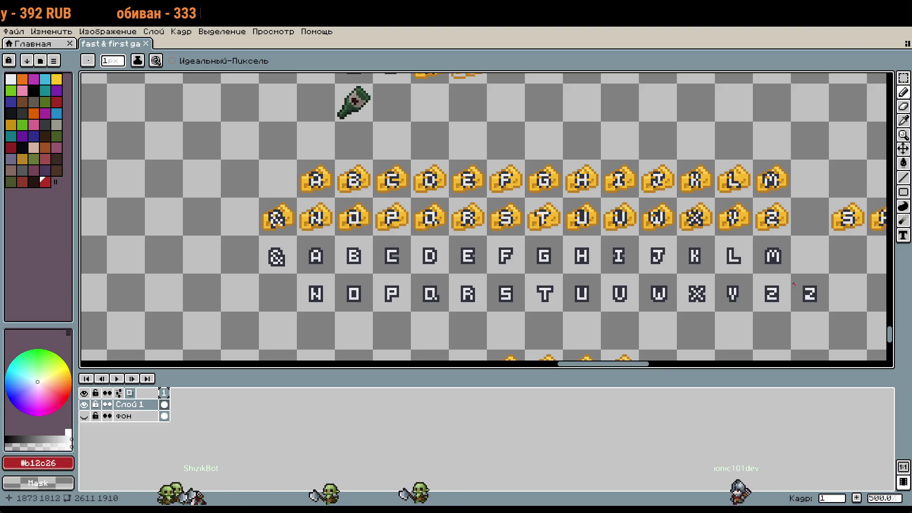
{"action": "key", "text": "m"}
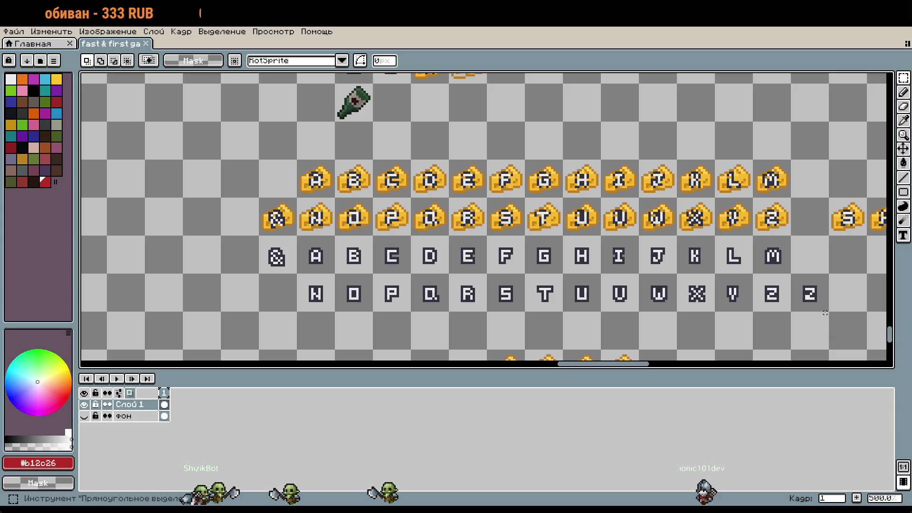
{"action": "left_click_drag", "start_coordinate": [796, 281], "coordinate": [834, 316]}
{"action": "key", "text": "Delete"}
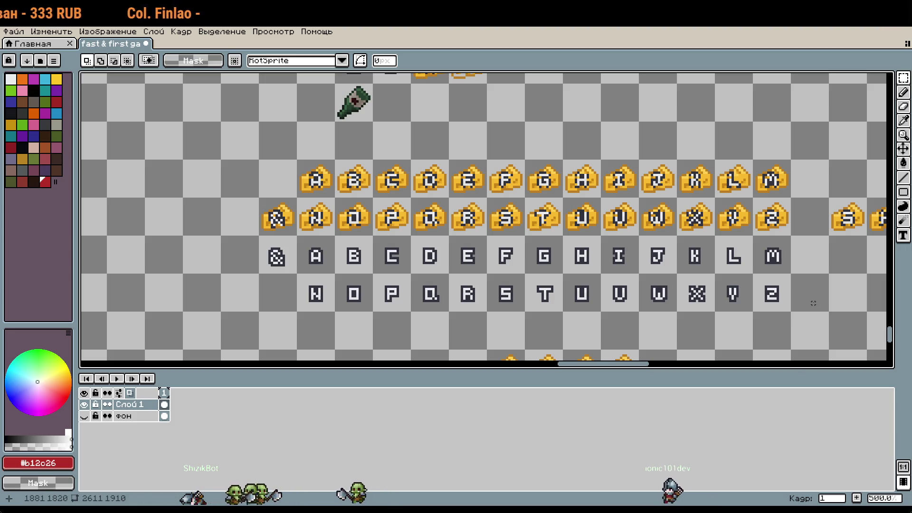
- Pan around the sheet to inspect the E button and rat sprites above the cards
{"action": "scroll", "coordinate": [607, 242], "scroll_direction": "down", "scroll_amount": 4}
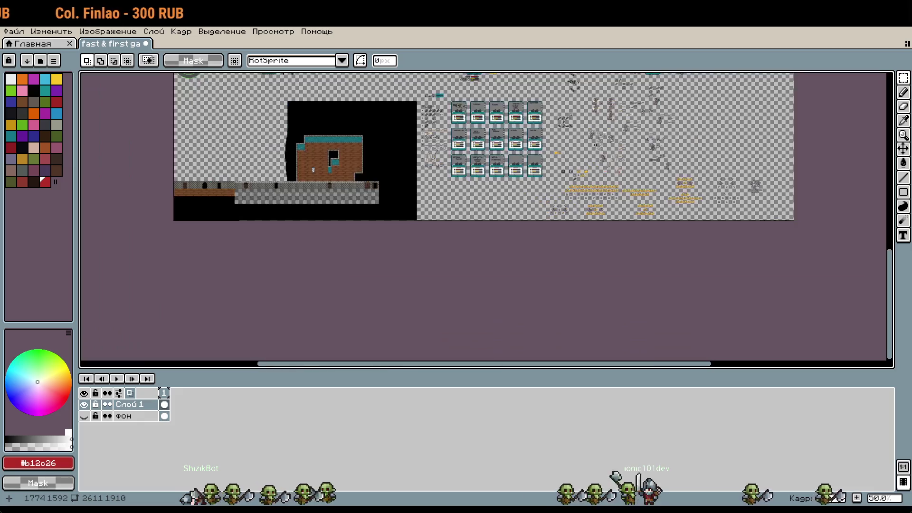
{"action": "scroll", "coordinate": [590, 208], "scroll_direction": "up", "scroll_amount": 1}
{"action": "mouse_move", "coordinate": [591, 208]}
{"action": "left_mouse_down"}
{"action": "mouse_move", "coordinate": [605, 245]}
{"action": "mouse_move", "coordinate": [621, 165]}
{"action": "left_mouse_up"}
{"action": "scroll", "coordinate": [570, 294], "scroll_direction": "down", "scroll_amount": 2}
{"action": "scroll", "coordinate": [570, 294], "scroll_direction": "up", "scroll_amount": 4}
{"action": "scroll", "coordinate": [570, 294], "scroll_direction": "up", "scroll_amount": 4}
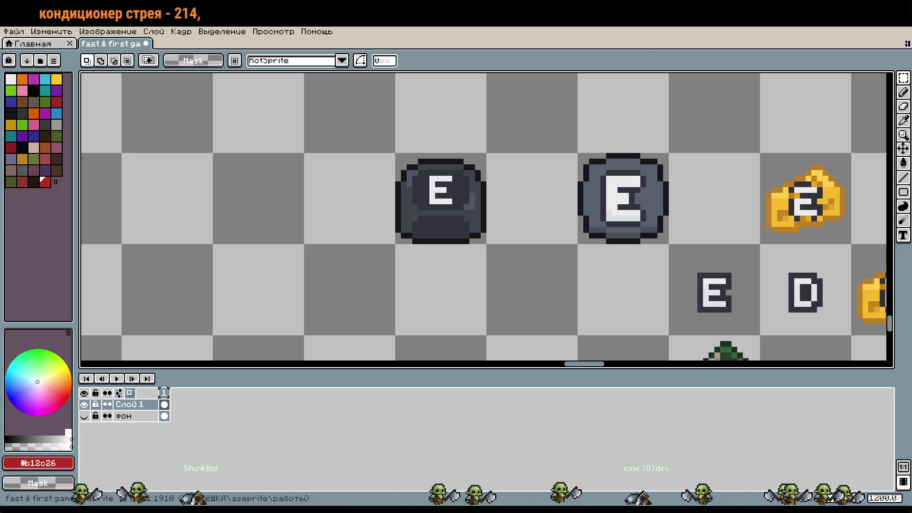
{"action": "scroll", "coordinate": [618, 259], "scroll_direction": "down", "scroll_amount": 6}
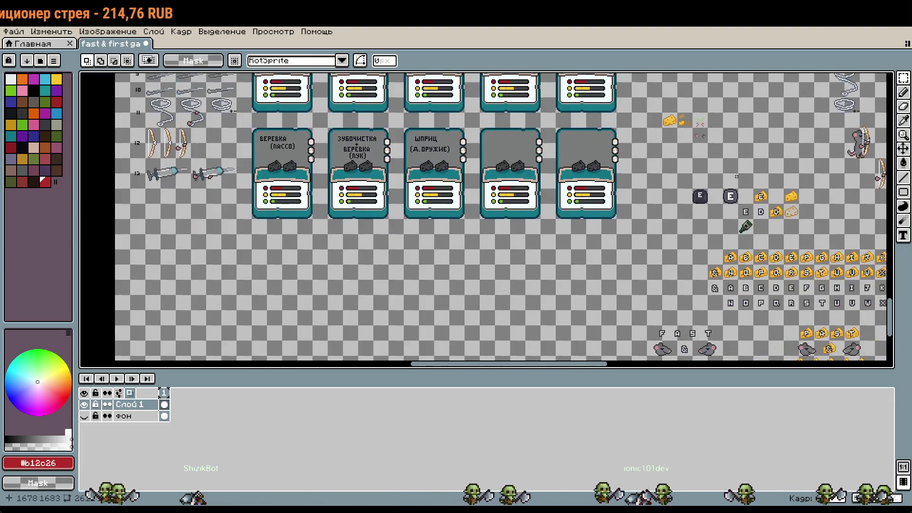
{"action": "scroll", "coordinate": [617, 259], "scroll_direction": "up", "scroll_amount": 5}
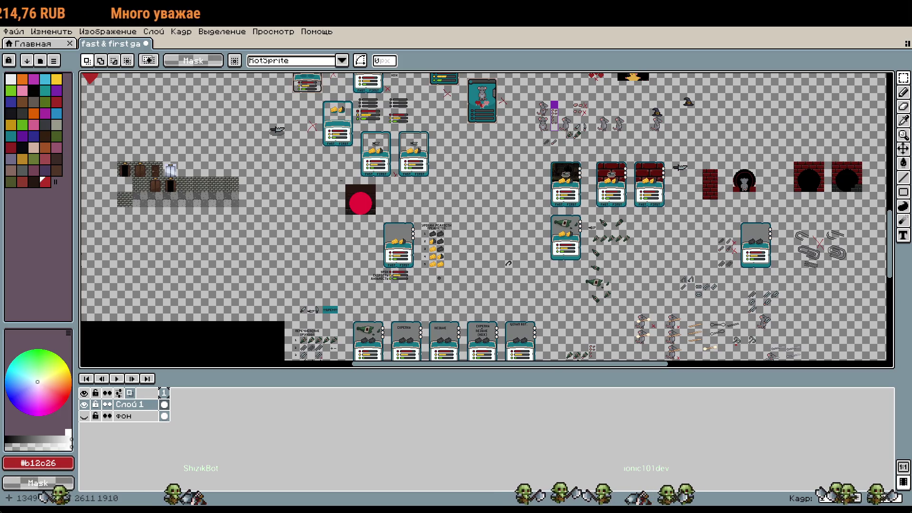
{"action": "mouse_move", "coordinate": [439, 278]}
{"action": "left_mouse_down"}
{"action": "mouse_move", "coordinate": [773, 228]}
{"action": "mouse_move", "coordinate": [719, 135]}
{"action": "mouse_move", "coordinate": [343, 275]}
{"action": "mouse_move", "coordinate": [213, 237]}
{"action": "left_mouse_up"}
{"action": "left_click_drag", "start_coordinate": [349, 222], "coordinate": [522, 343]}
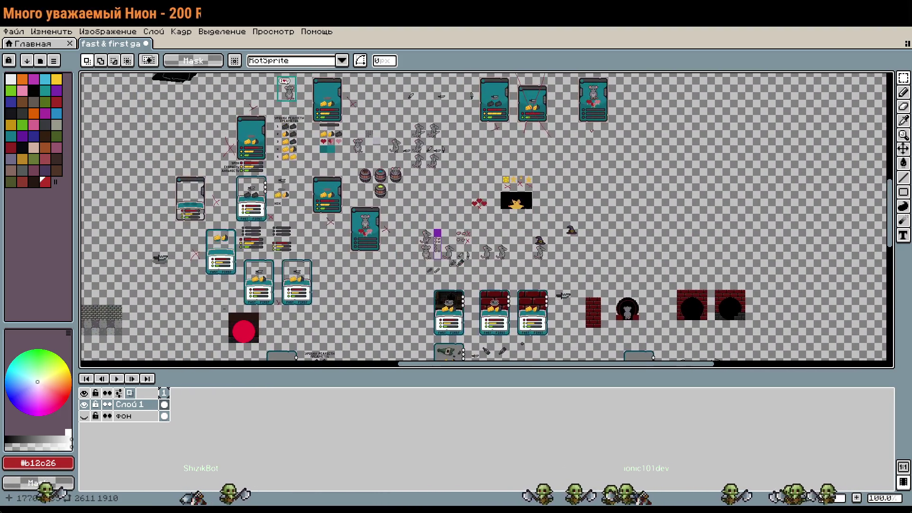
{"action": "mouse_move", "coordinate": [493, 236]}
{"action": "left_mouse_down"}
{"action": "mouse_move", "coordinate": [479, 216]}
{"action": "mouse_move", "coordinate": [508, 234]}
{"action": "mouse_move", "coordinate": [581, 314]}
{"action": "left_mouse_up"}
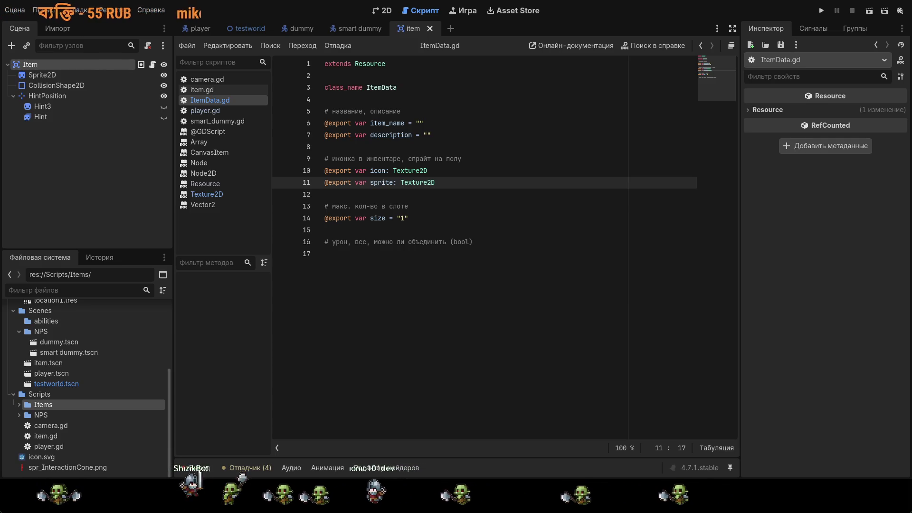
- Switch the script editor from ItemData.gd to item.gd
{"action": "left_click", "coordinate": [515, 160]}
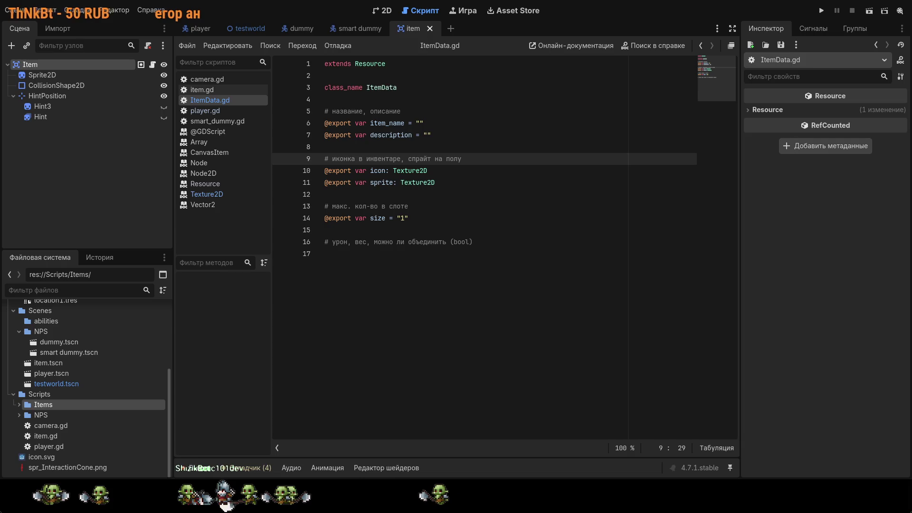
{"action": "left_click", "coordinate": [213, 90]}
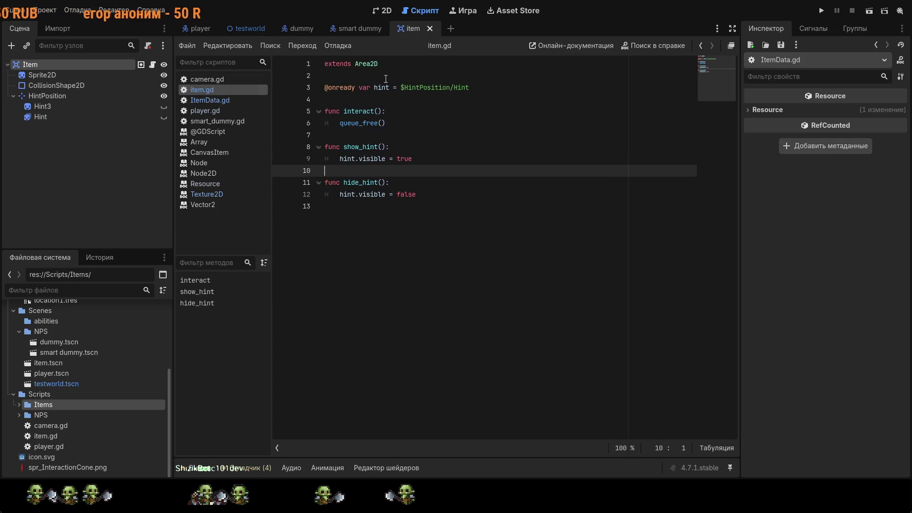
- Delete the trial 'var items: ItemData' export from item.gd, save, and return to ItemData.gd
{"action": "left_click", "coordinate": [385, 98]}
{"action": "key", "text": "Return"}
{"action": "key", "text": "Return"}
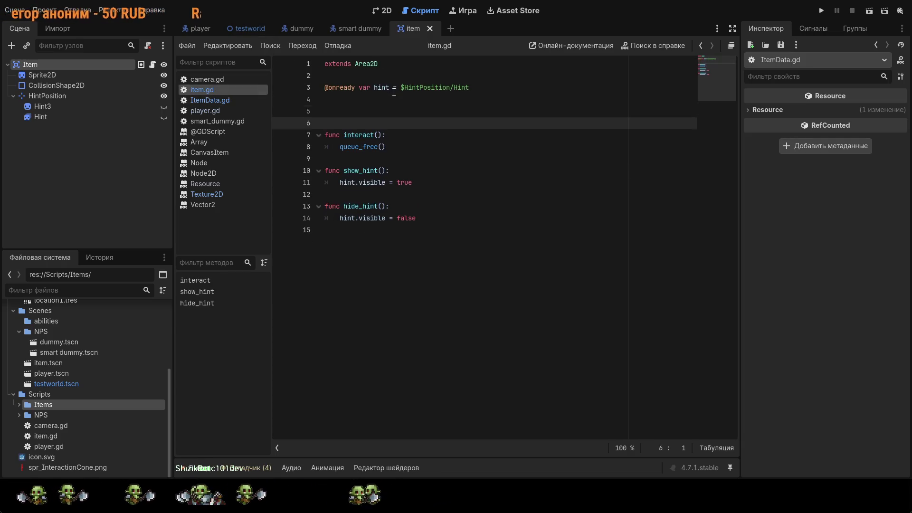
{"action": "key", "text": "Up"}
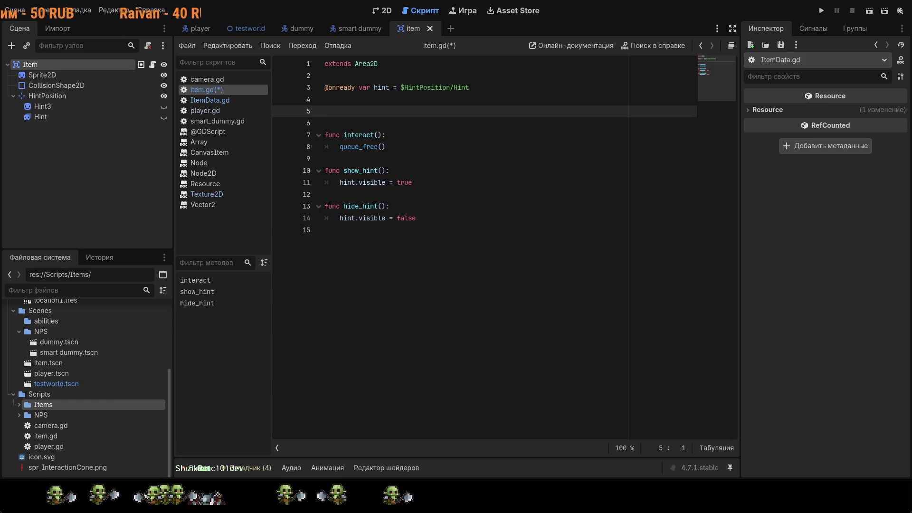
{"action": "left_click", "coordinate": [399, 130]}
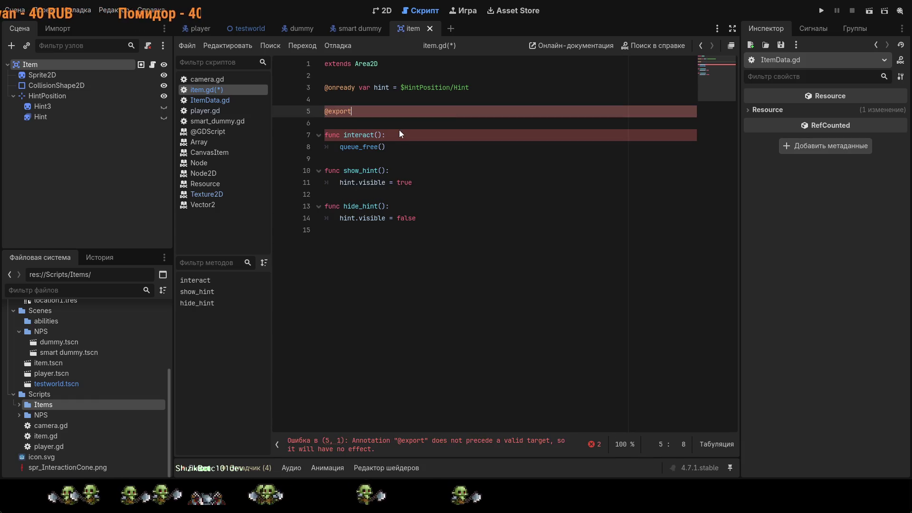
{"action": "type", "text": "var item"}
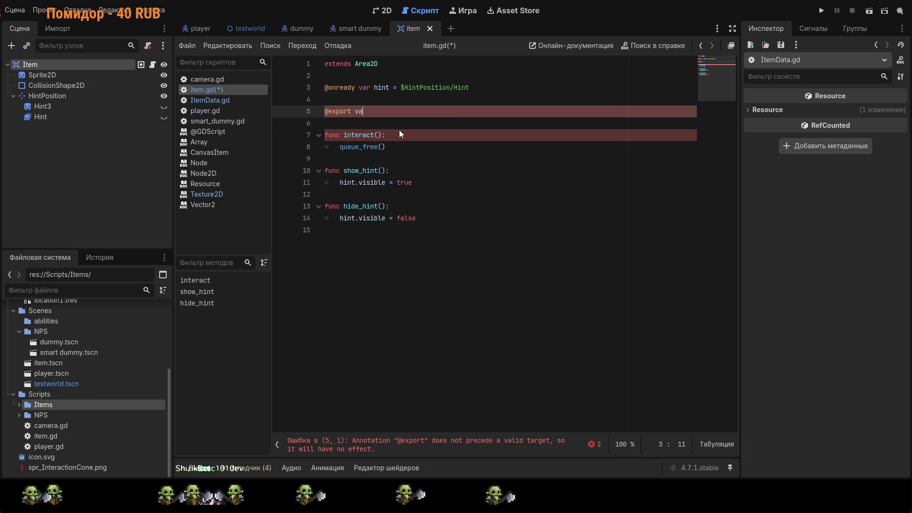
{"action": "type", "text": "s: "}
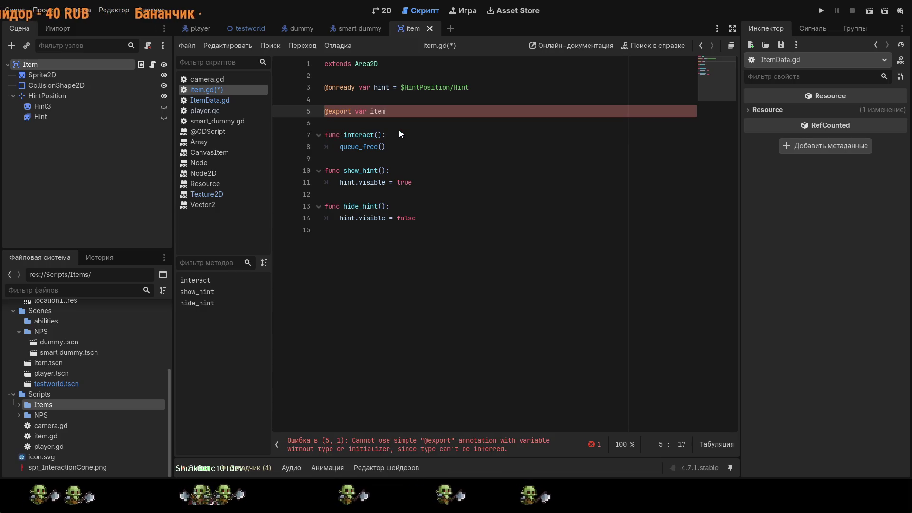
{"action": "type", "text": "It"}
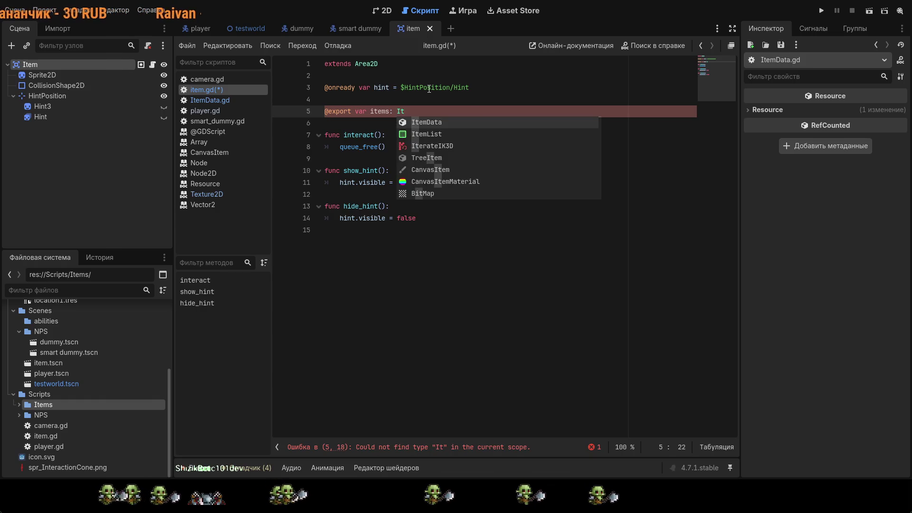
{"action": "left_click", "coordinate": [428, 122]}
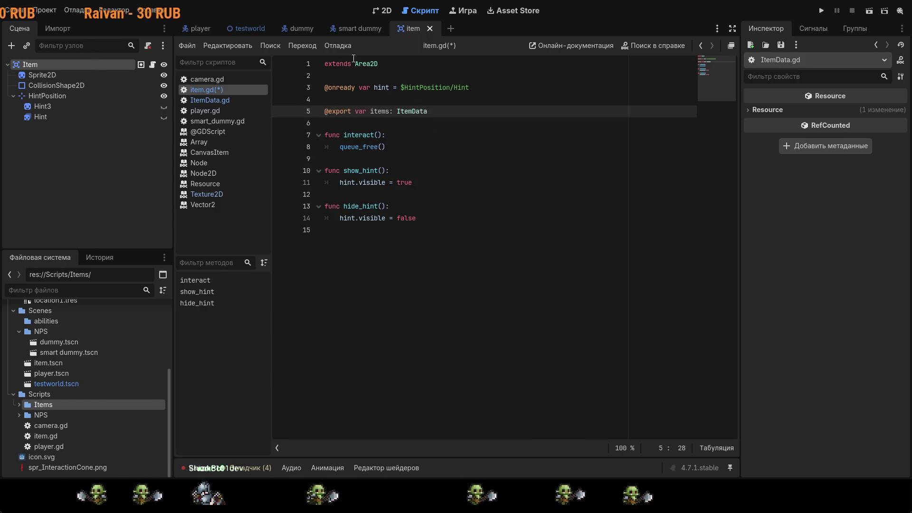
{"action": "left_click_drag", "start_coordinate": [458, 115], "coordinate": [310, 101]}
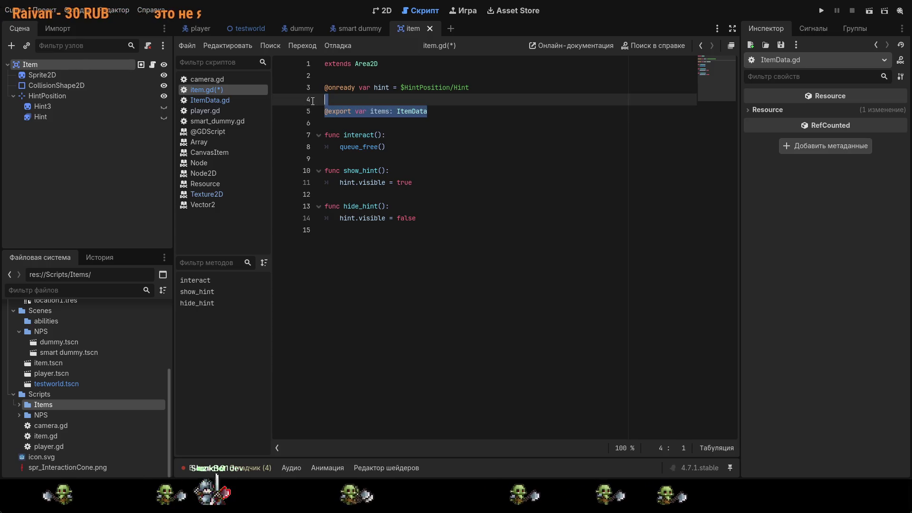
{"action": "key", "text": "BackSpace"}
{"action": "key", "text": "BackSpace"}
{"action": "key", "text": "ctrl+s"}
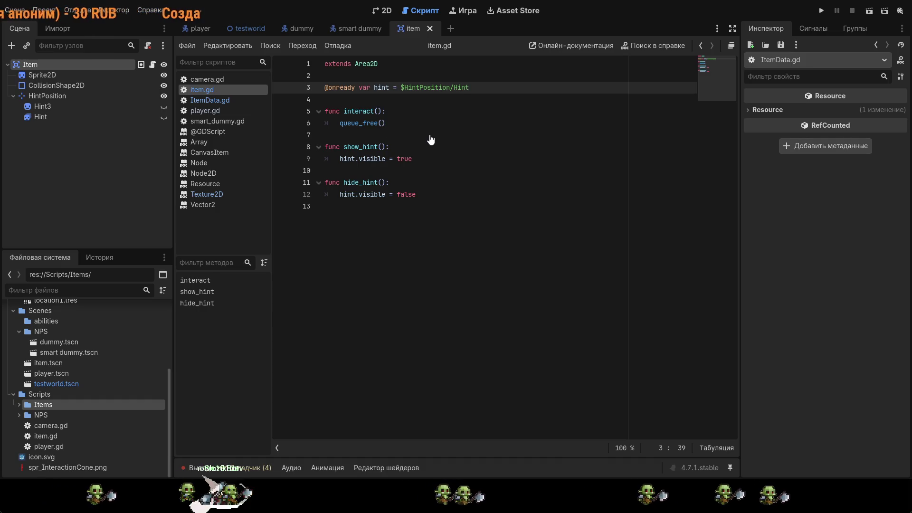
{"action": "left_click", "coordinate": [205, 100]}
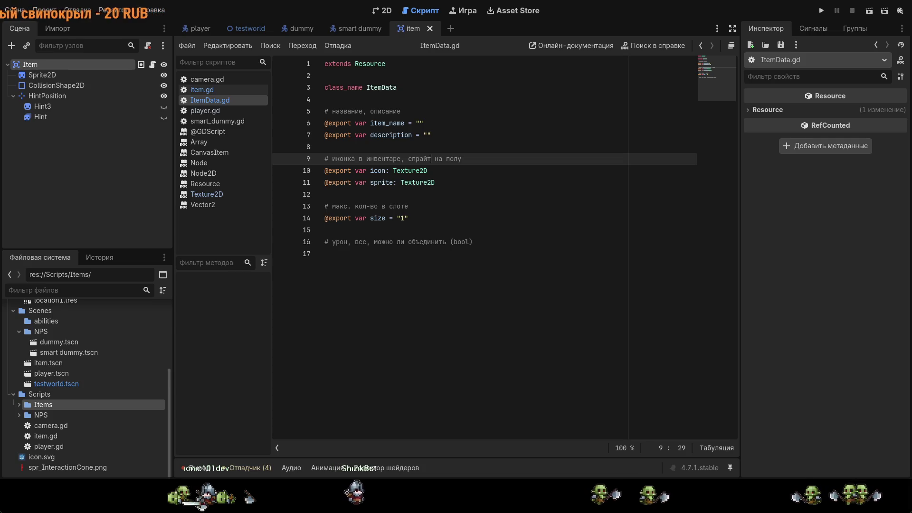
- Add a blank line before the damage comment, rename size to slot_size, and save
{"action": "left_click", "coordinate": [531, 245]}
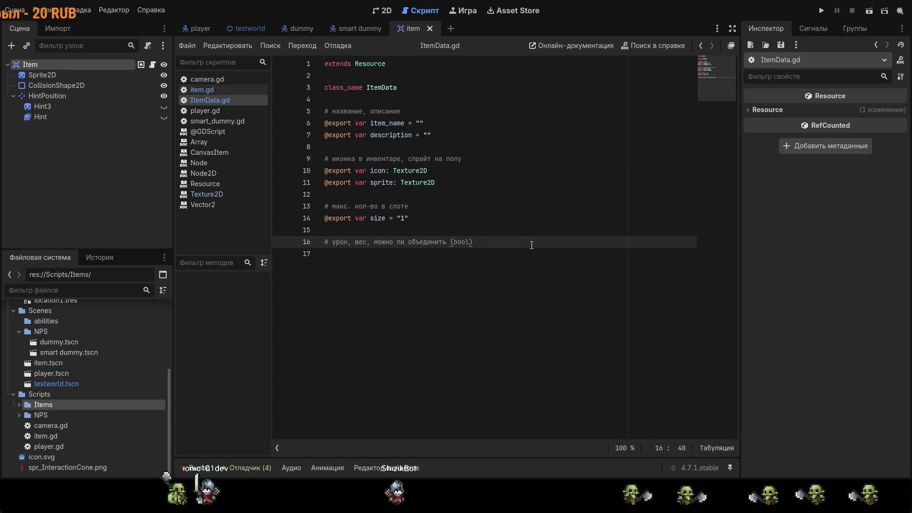
{"action": "left_click_drag", "start_coordinate": [509, 244], "coordinate": [346, 242]}
{"action": "left_click", "coordinate": [346, 231]}
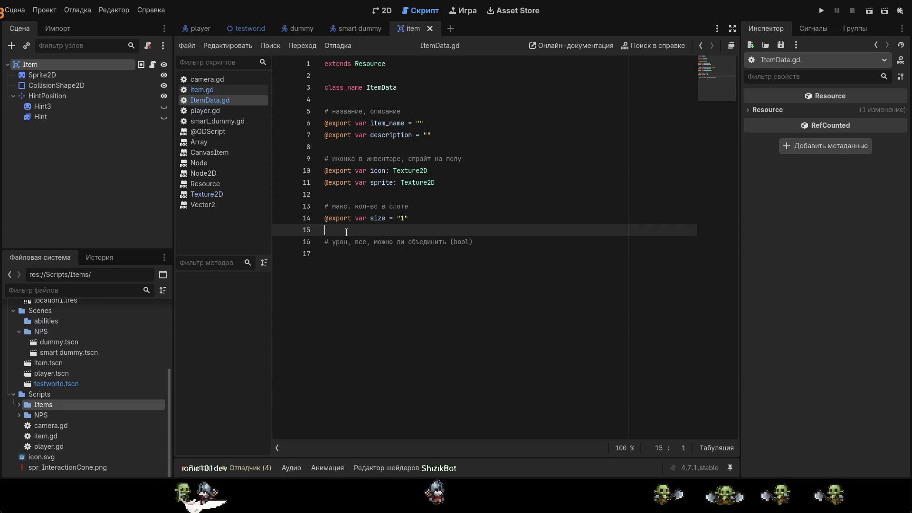
{"action": "key", "text": "Return"}
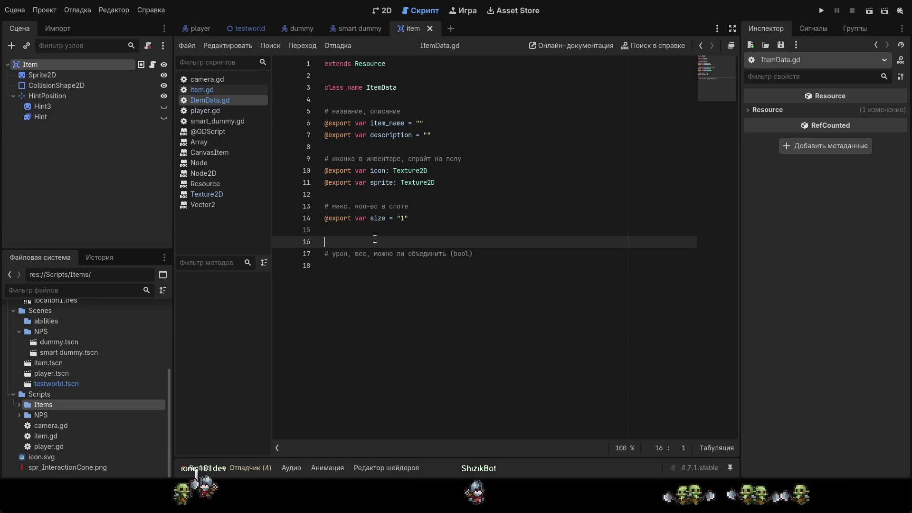
{"action": "left_click", "coordinate": [385, 218]}
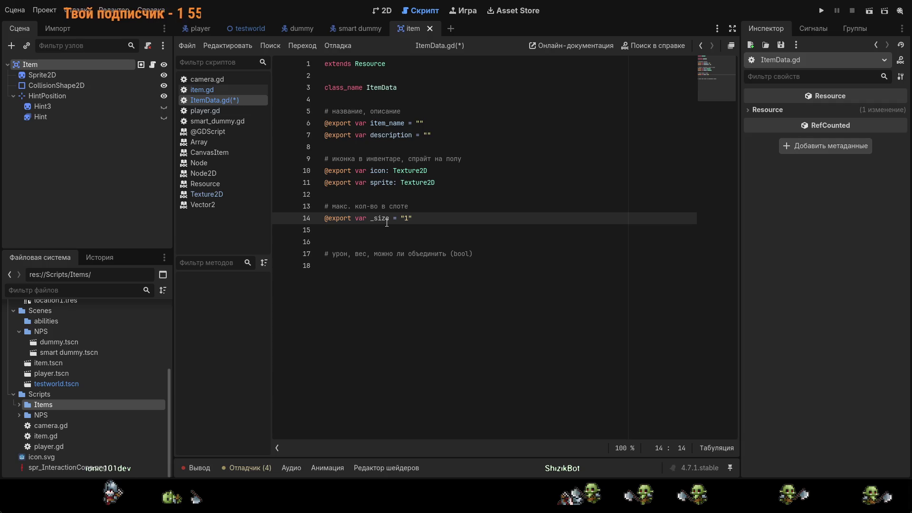
{"action": "type", "text": "t"}
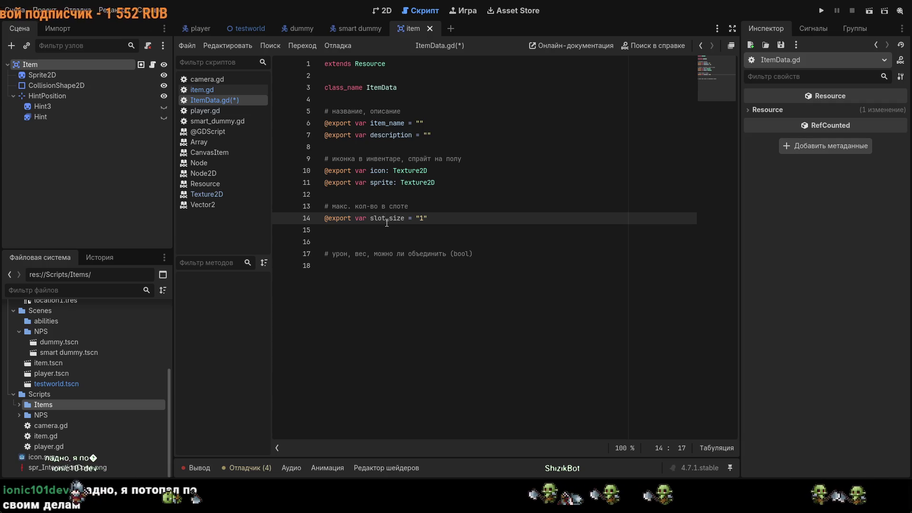
{"action": "key", "text": "ctrl+s"}
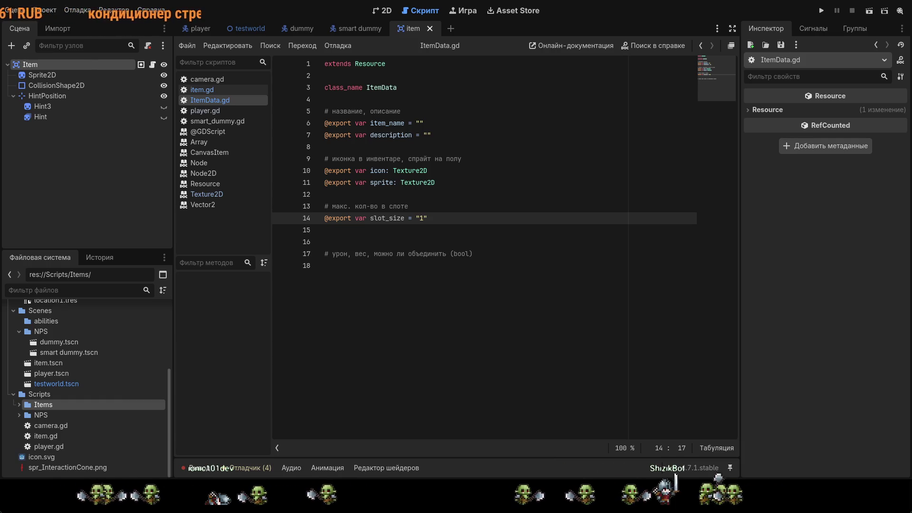
- Begin an exported damage property declaration on line 16
{"action": "left_click", "coordinate": [531, 272]}
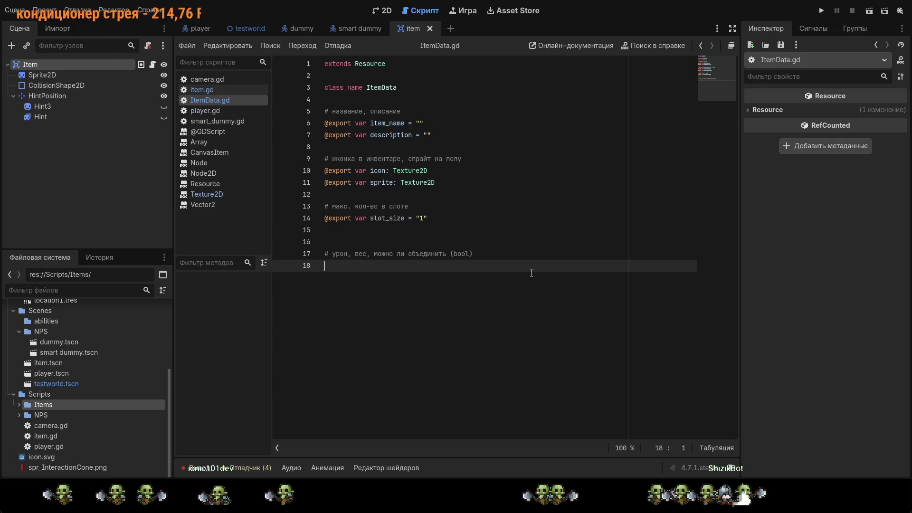
{"action": "left_click", "coordinate": [389, 242]}
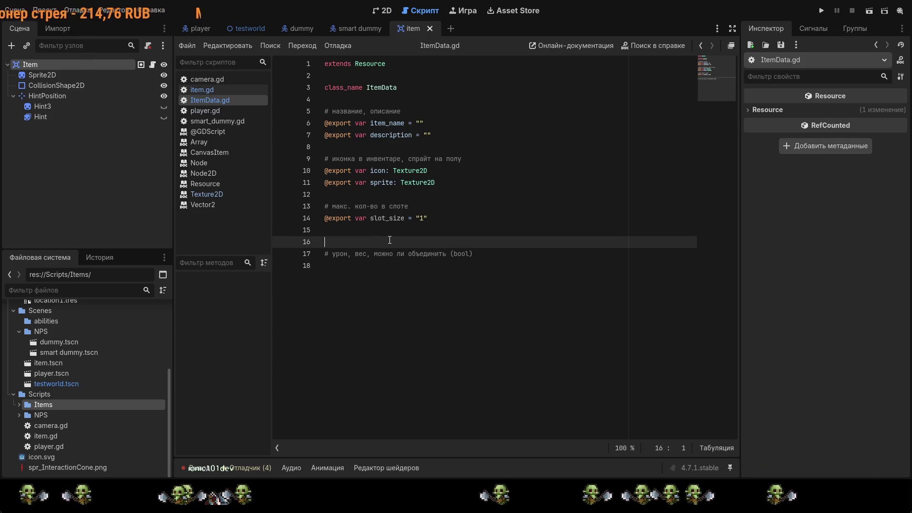
{"action": "type", "text": "@"}
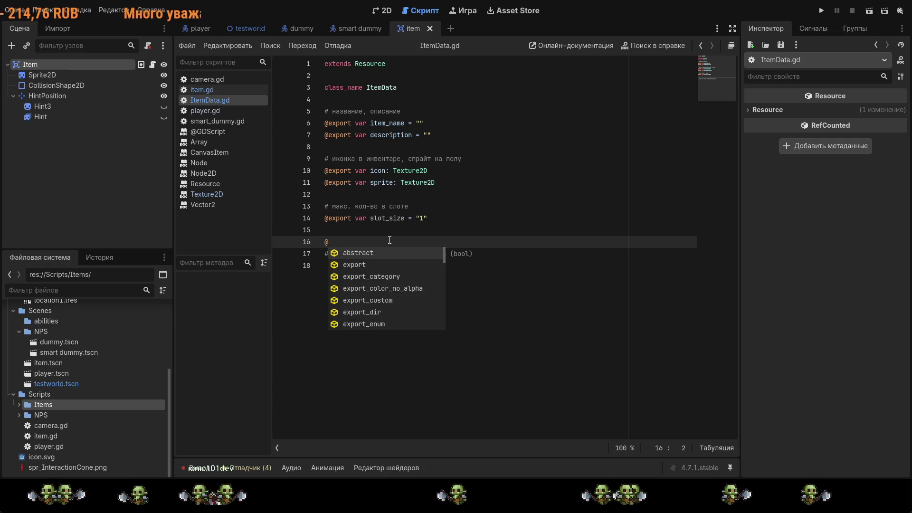
{"action": "key", "text": "Down"}
{"action": "key", "text": "Return"}
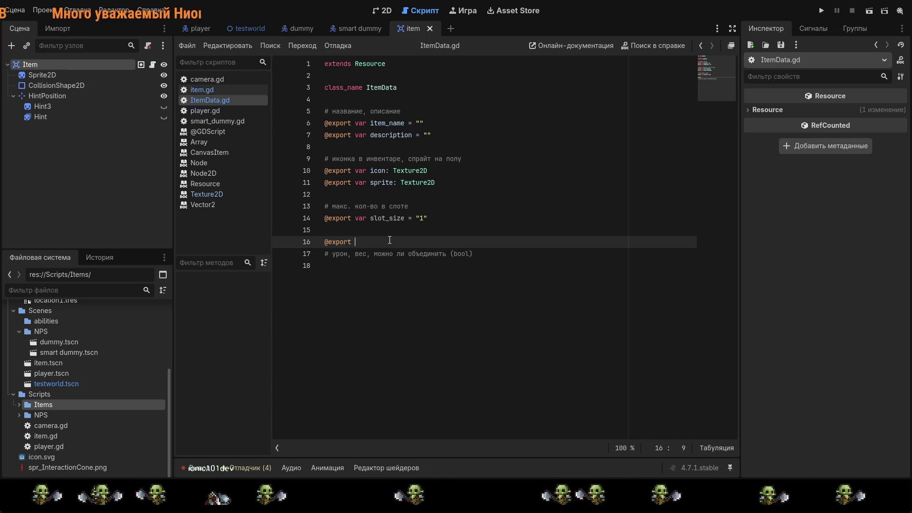
{"action": "key", "text": "ctrl+space"}
{"action": "type", "text": "vat Dam"}
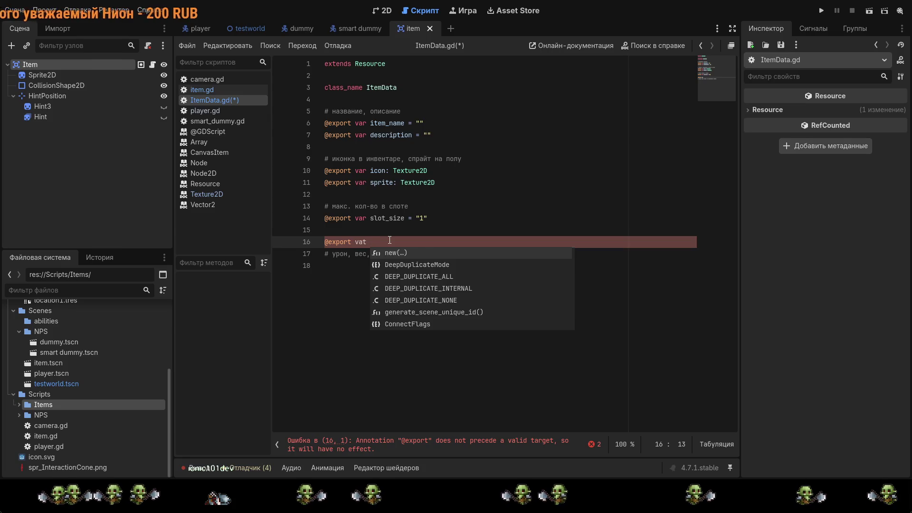
{"action": "key", "text": "BackSpace"}
{"action": "key", "text": "BackSpace"}
{"action": "key", "text": "BackSpace"}
{"action": "type", "text": "damda"}
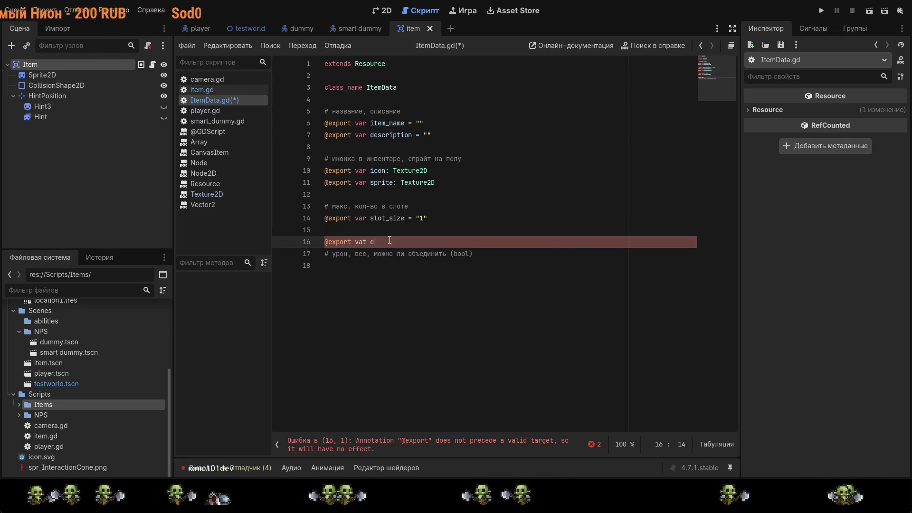
{"action": "key", "text": "BackSpace"}
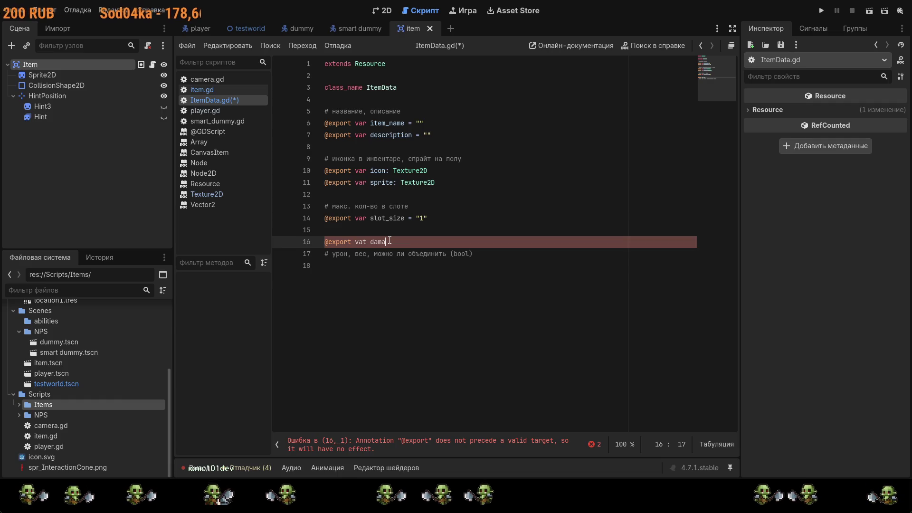
{"action": "type", "text": "ge"}
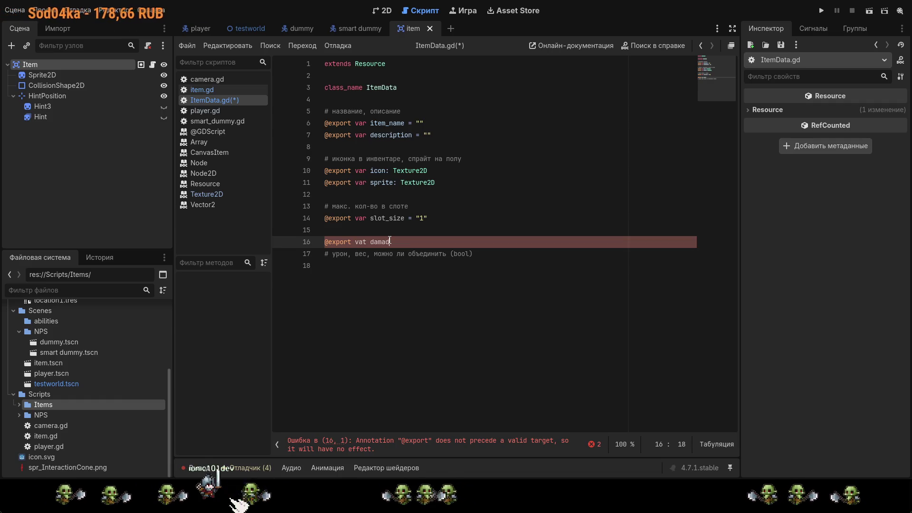
{"action": "type", "text": " = "}
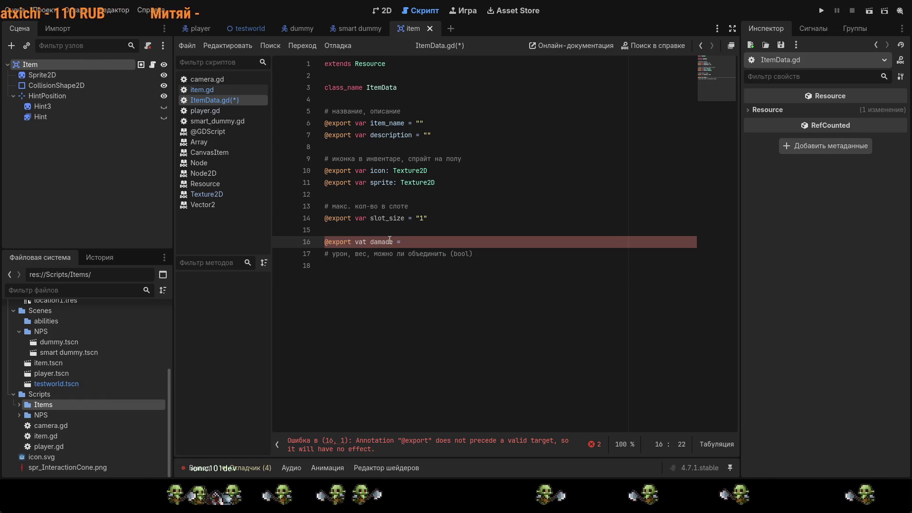
{"action": "type", "text": "\""}
{"action": "key", "text": "ctrl+Left"}
{"action": "key", "text": "ctrl+Left"}
{"action": "key", "text": "ctrl+Left"}
{"action": "key", "text": "End"}
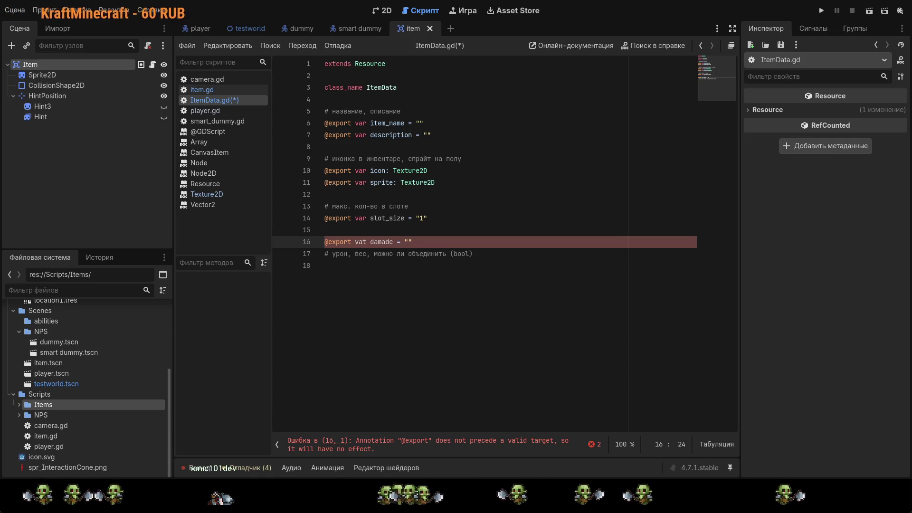
- Set slot_size to integer 1, correct 'vat' to 'var', name the property damade = 0, and save
{"action": "left_click", "coordinate": [432, 218]}
{"action": "key", "text": "BackSpace"}
{"action": "key", "text": "BackSpace"}
{"action": "key", "text": "BackSpace"}
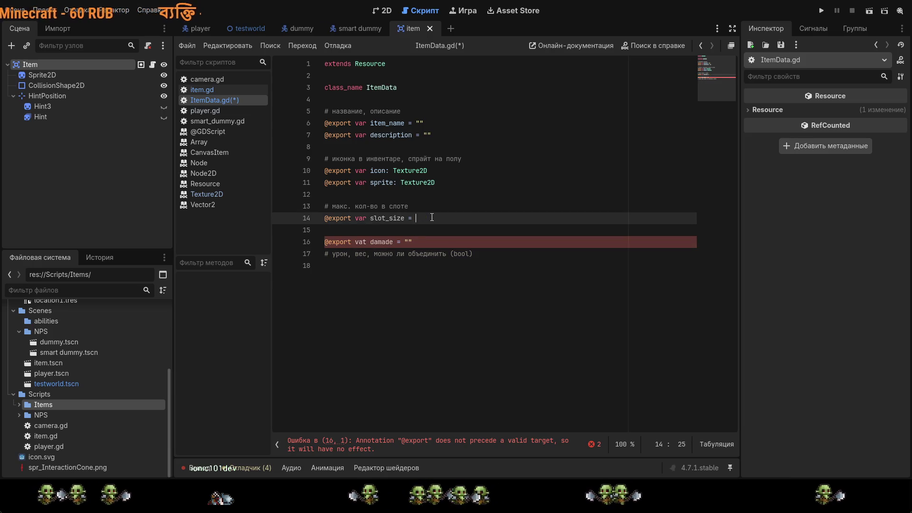
{"action": "type", "text": "1"}
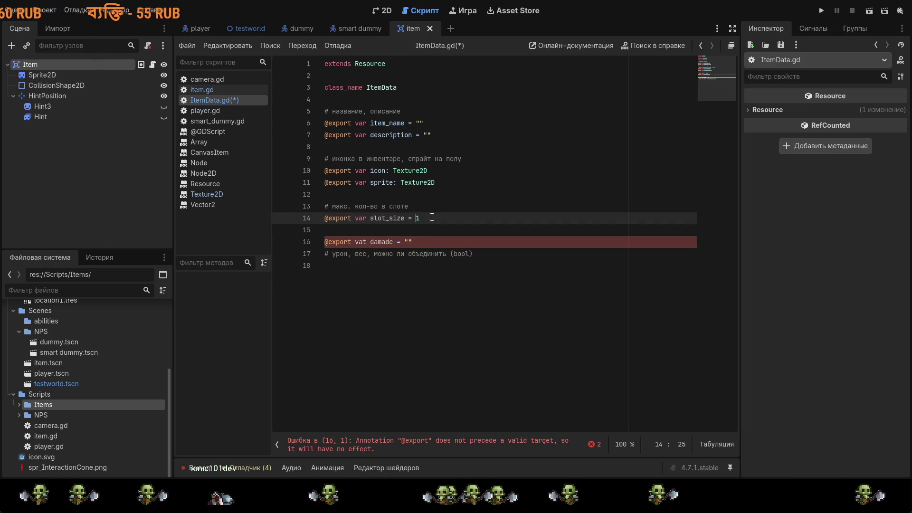
{"action": "key", "text": "Down"}
{"action": "key", "text": "Down"}
{"action": "key", "text": "Left"}
{"action": "key", "text": "Left"}
{"action": "key", "text": "Left"}
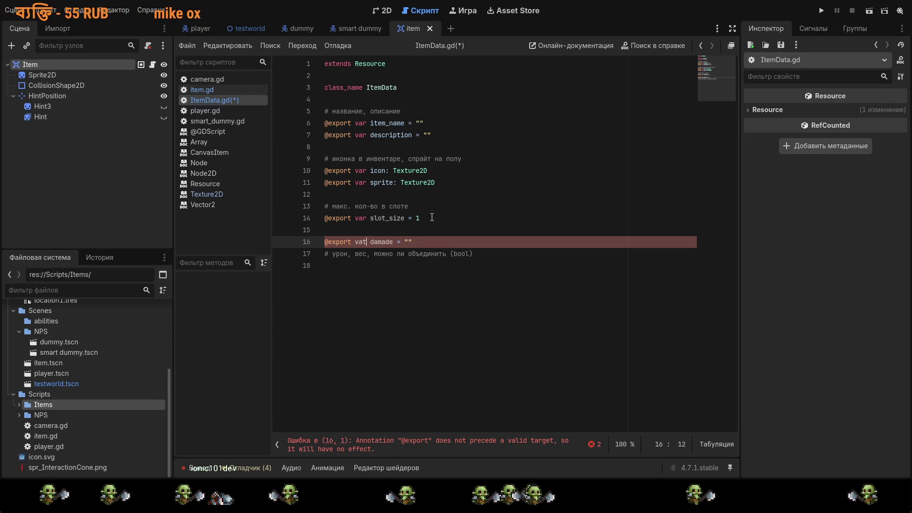
{"action": "key", "text": "BackSpace"}
{"action": "type", "text": "r"}
{"action": "left_click", "coordinate": [450, 247]}
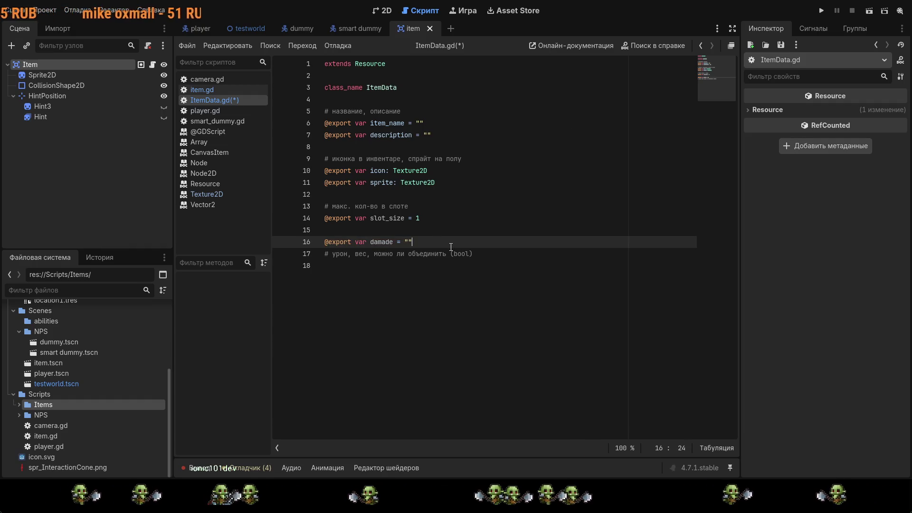
{"action": "type", "text": "damade = \""}
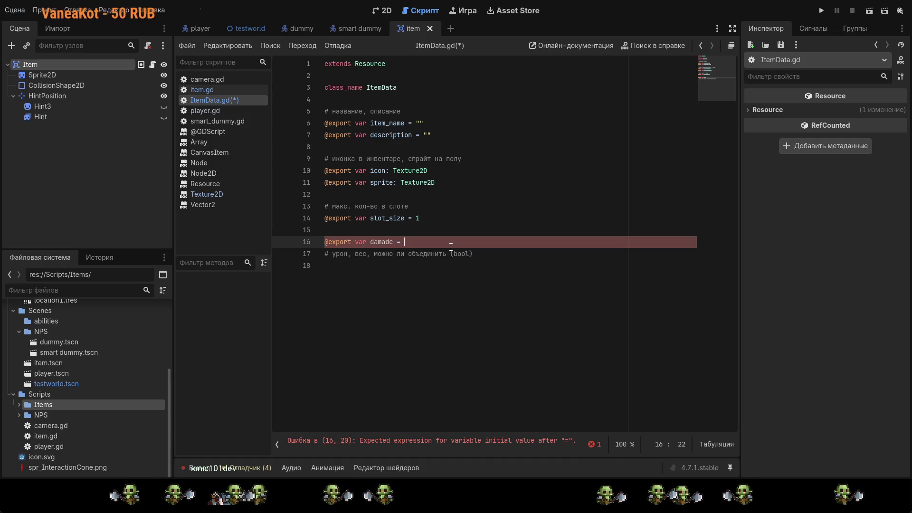
{"action": "type", "text": "0"}
{"action": "key", "text": "ctrl+s"}
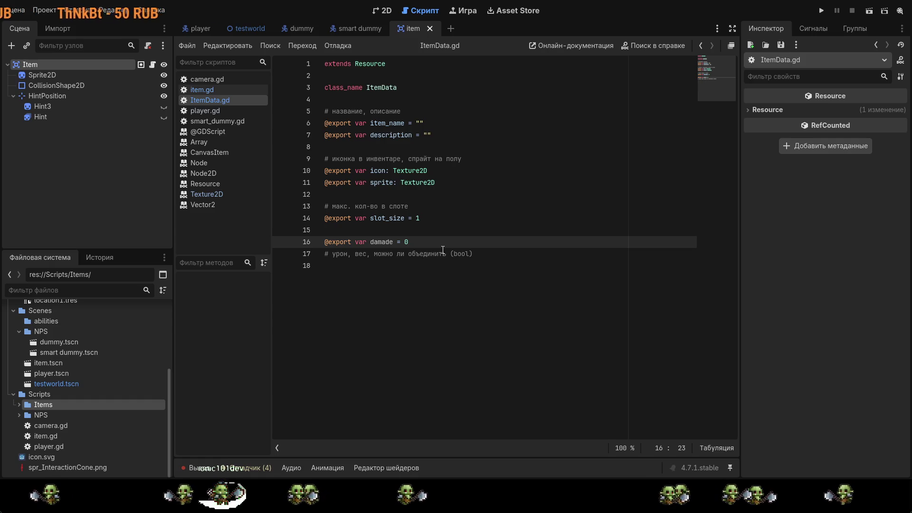
- Add a '# урон' comment above damade and open blank lines for the next export
{"action": "key", "text": "ctrl+shift+Return"}
{"action": "type", "text": "# урон"}
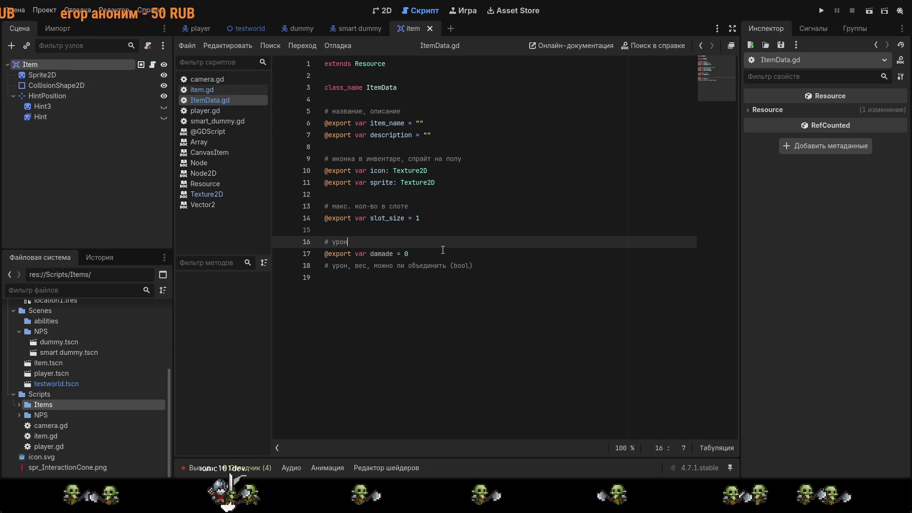
{"action": "key", "text": "Down"}
{"action": "key", "text": "Down"}
{"action": "key", "text": "Home"}
{"action": "key", "text": "Return"}
{"action": "key", "text": "Return"}
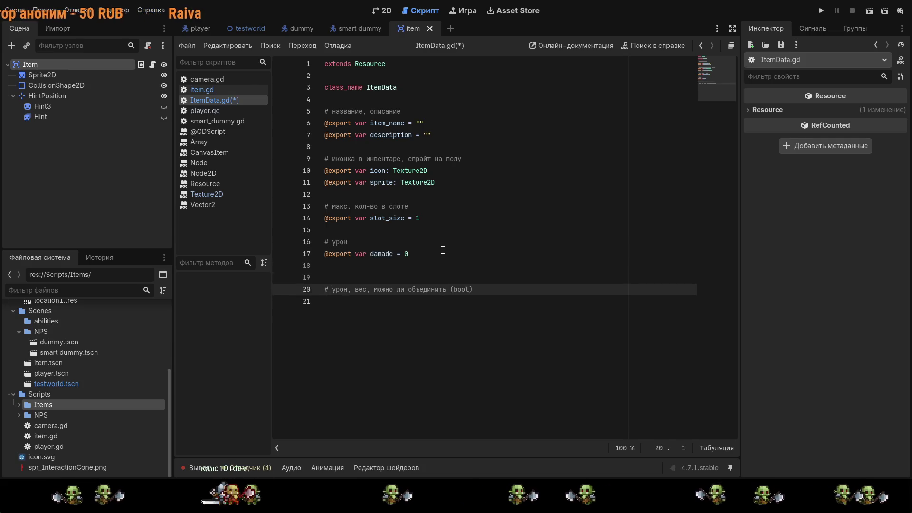
{"action": "key", "text": "Up"}
{"action": "type", "text": "@"}
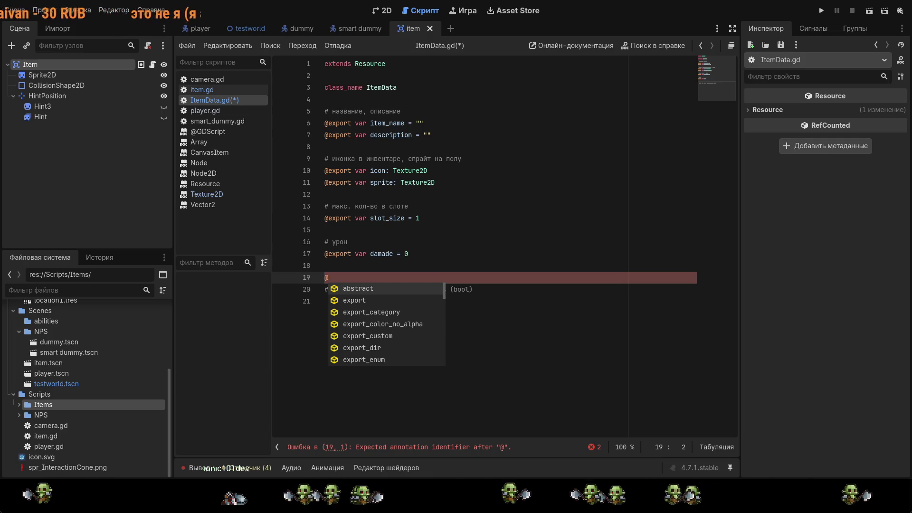
{"action": "key", "text": "Escape"}
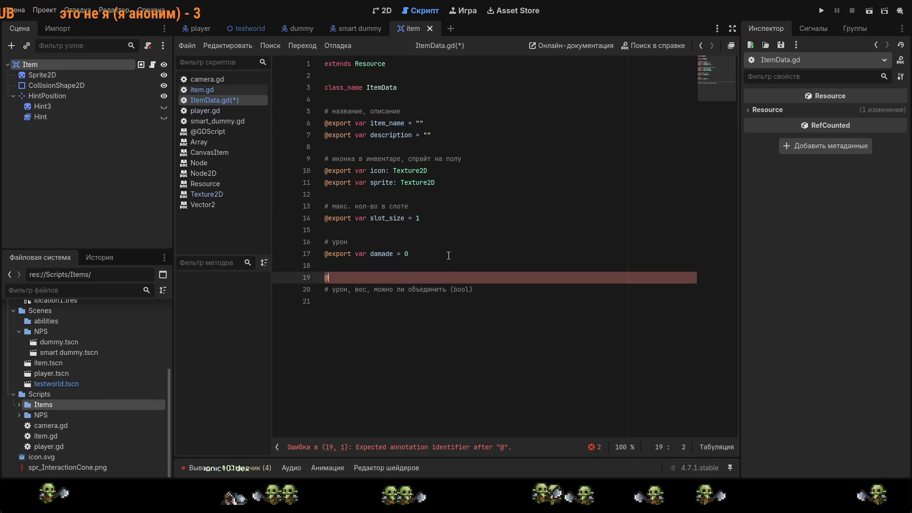
{"action": "type", "text": "e"}
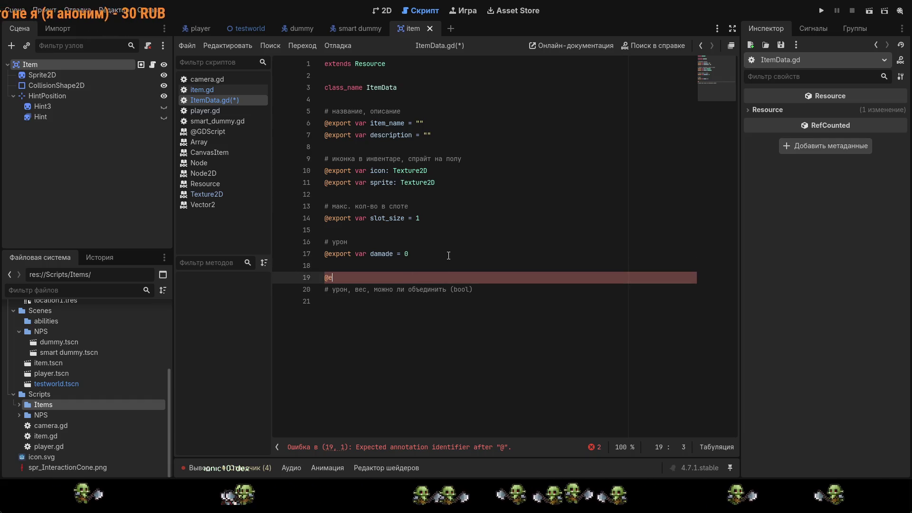
{"action": "key", "text": "Return"}
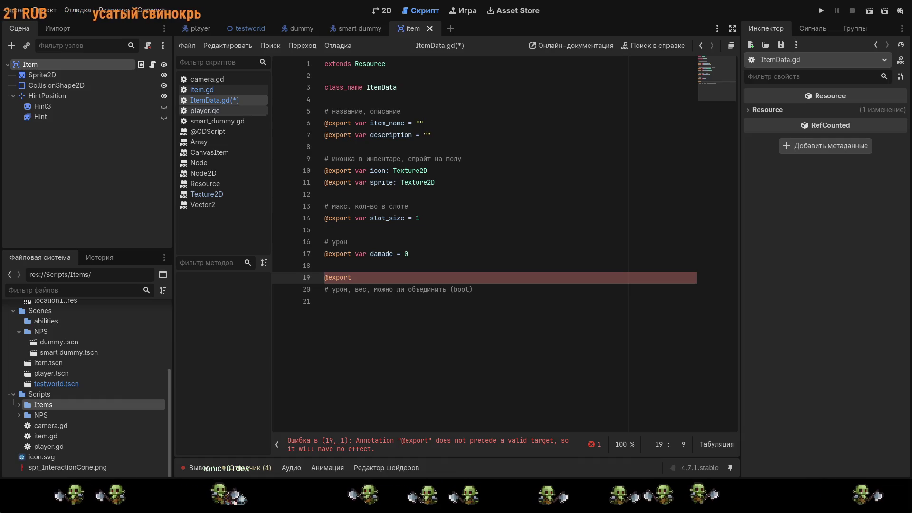
{"action": "type", "text": "weight = 0"}
{"action": "key", "text": "ctrl+s"}
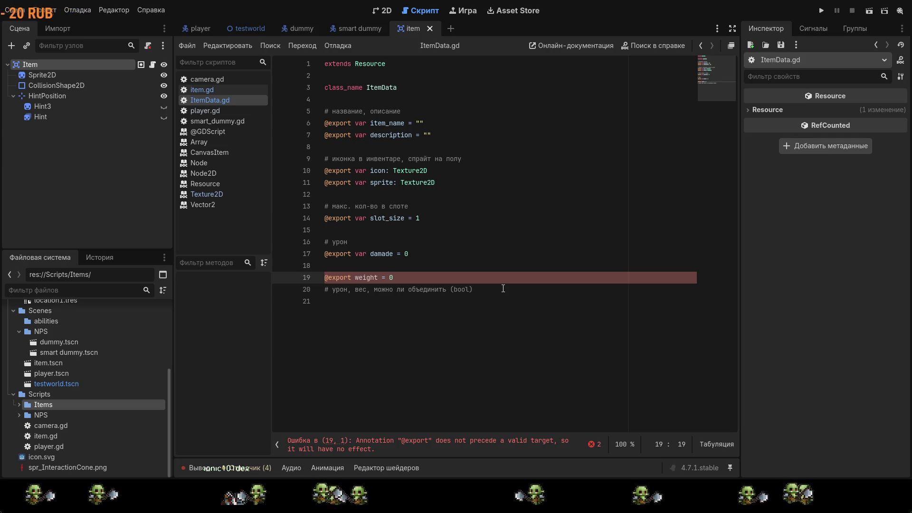
- Insert a '# вес' comment line above the weight property
{"action": "key", "text": "ctrl+Left"}
{"action": "key", "text": "ctrl+Left"}
{"action": "key", "text": "ctrl+Left"}
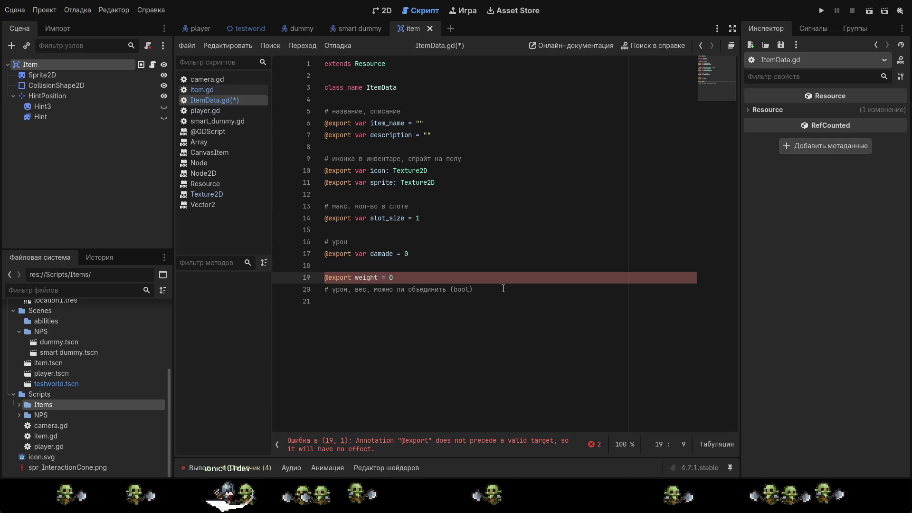
{"action": "type", "text": "var"}
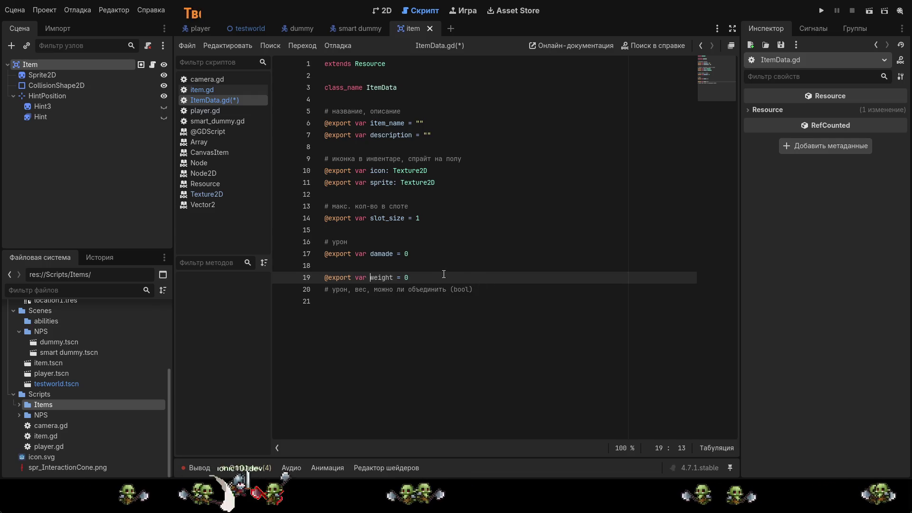
{"action": "key", "text": "ctrl+shift+Return"}
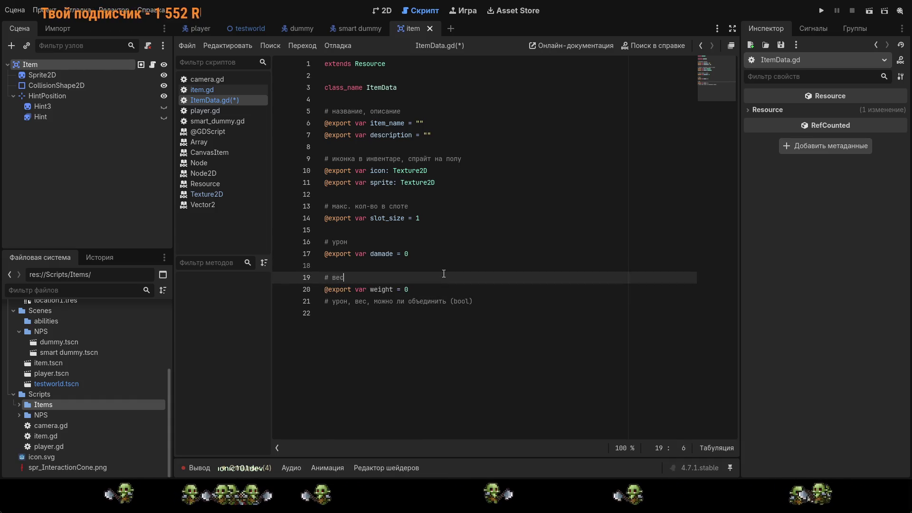
{"action": "left_click", "coordinate": [449, 288]}
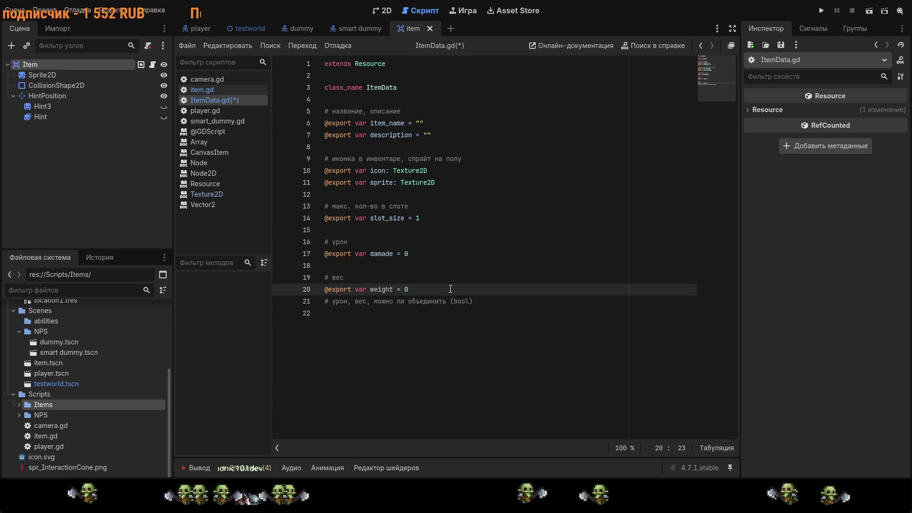
{"action": "key", "text": "Return"}
{"action": "key", "text": "Return"}
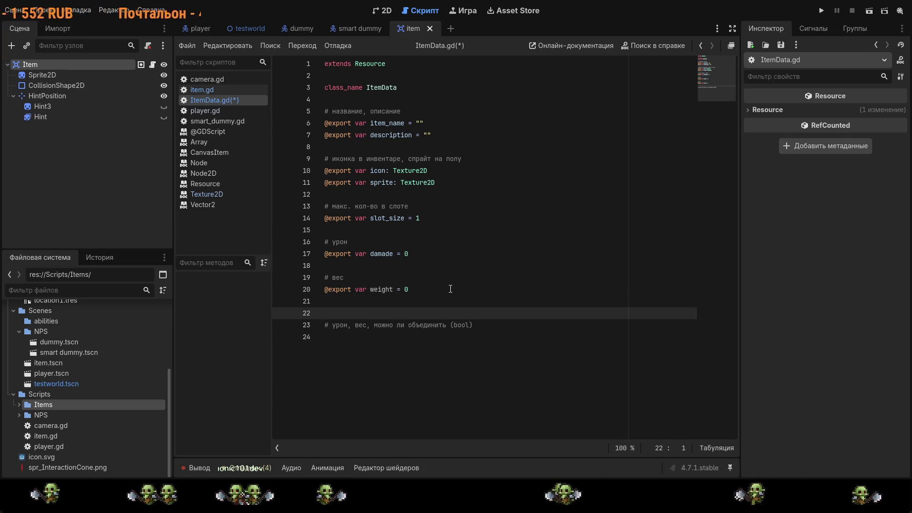
{"action": "type", "text": "#"}
{"action": "key", "text": "BackSpace"}
{"action": "key", "text": "Down"}
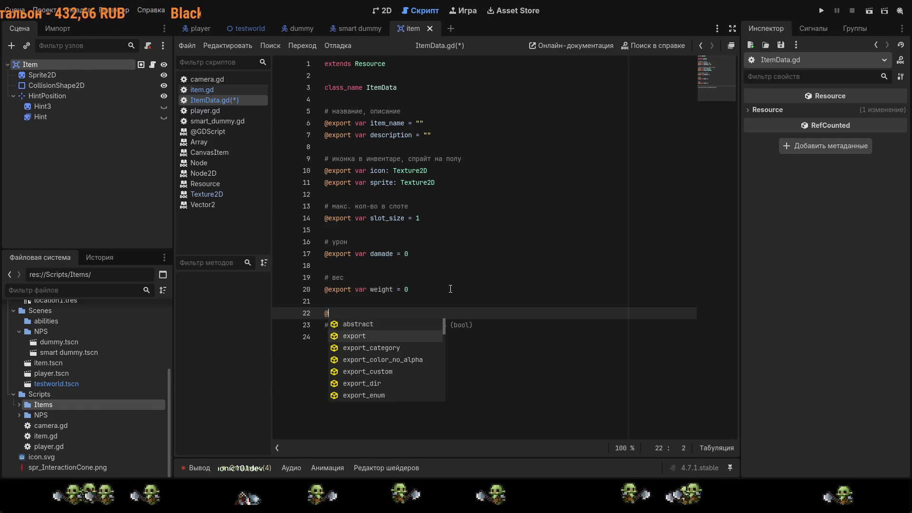
{"action": "key", "text": "Return"}
{"action": "type", "text": "var"}
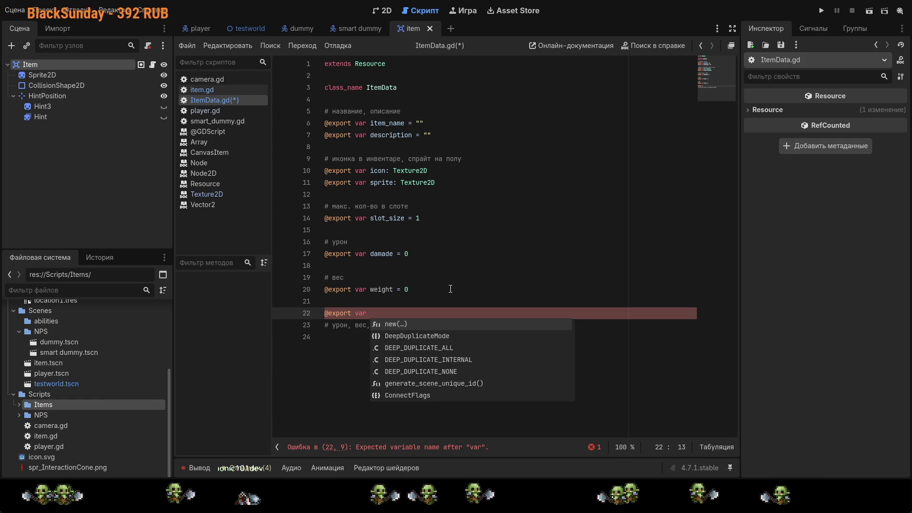
{"action": "key", "text": "Escape"}
- Add a '# можно ли объединить (bool)' comment above combine, copied from the old planning comment
{"action": "left_click_drag", "start_coordinate": [373, 326], "coordinate": [445, 327]}
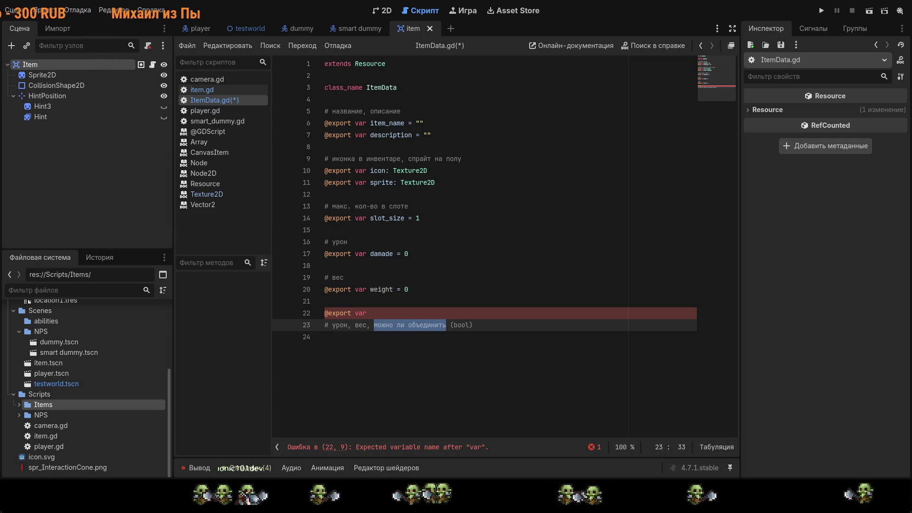
{"action": "left_click", "coordinate": [406, 313]}
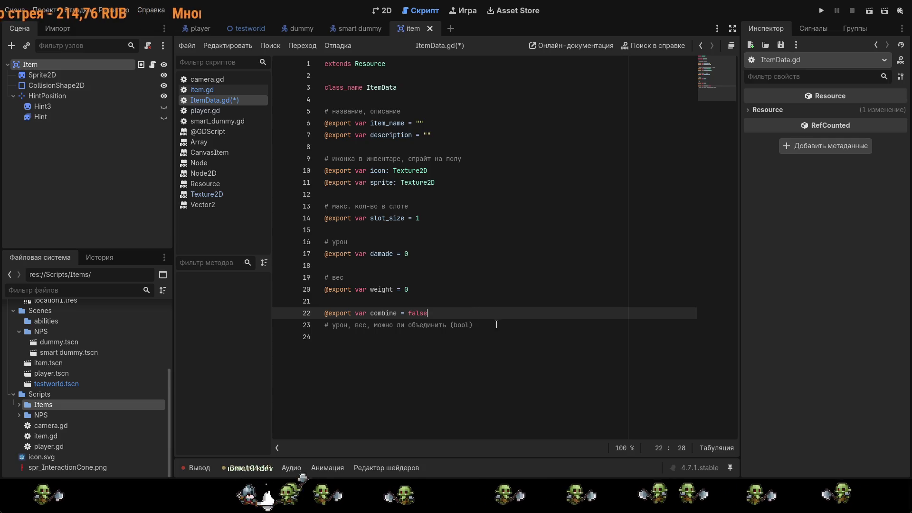
{"action": "left_click_drag", "start_coordinate": [495, 325], "coordinate": [374, 329]}
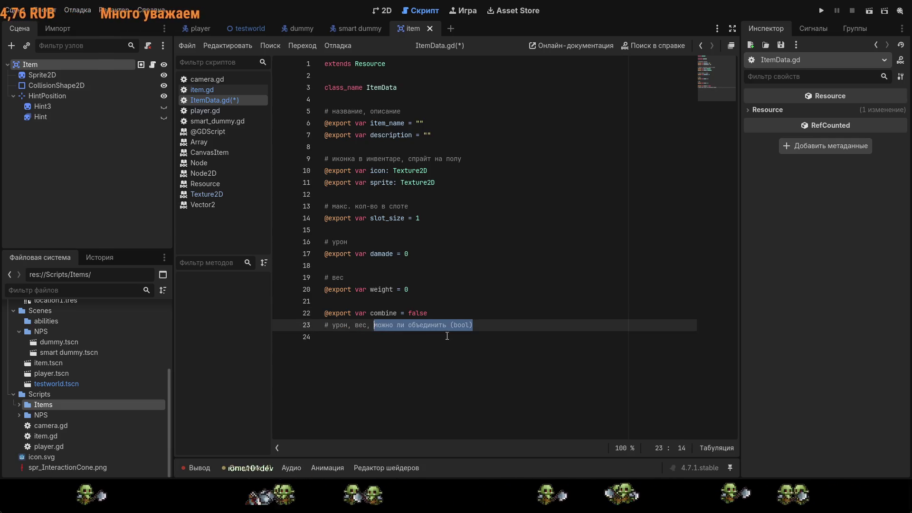
{"action": "left_click", "coordinate": [380, 306]}
{"action": "key", "text": "Return"}
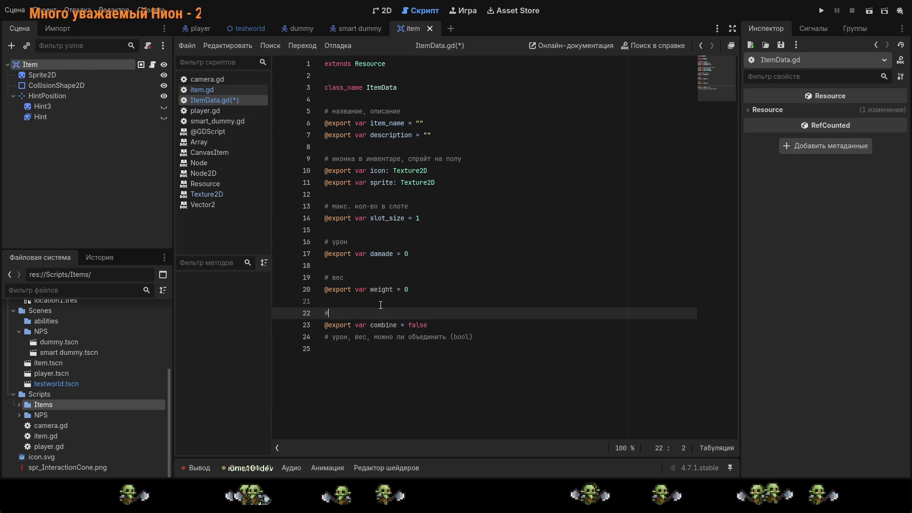
{"action": "left_click_drag", "start_coordinate": [498, 338], "coordinate": [488, 325]}
{"action": "key", "text": "BackSpace"}
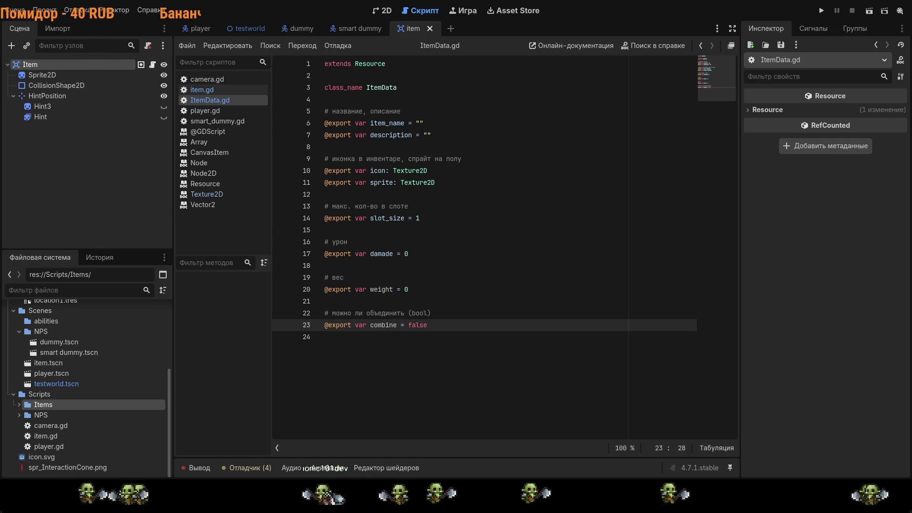
- Rename the sprite property on line 11 to world_sprite
{"action": "left_click", "coordinate": [370, 183]}
{"action": "type", "text": "wor"}
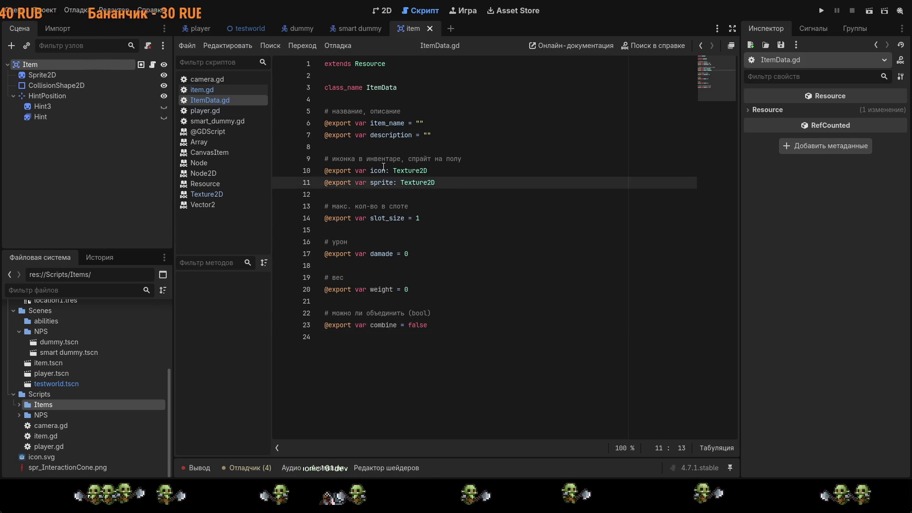
{"action": "type", "text": "ld_"}
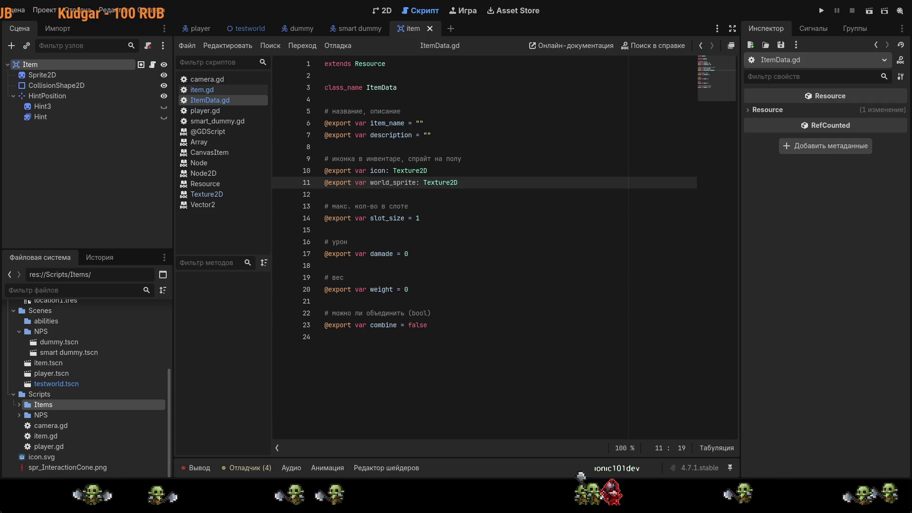
{"action": "left_click", "coordinate": [486, 368]}
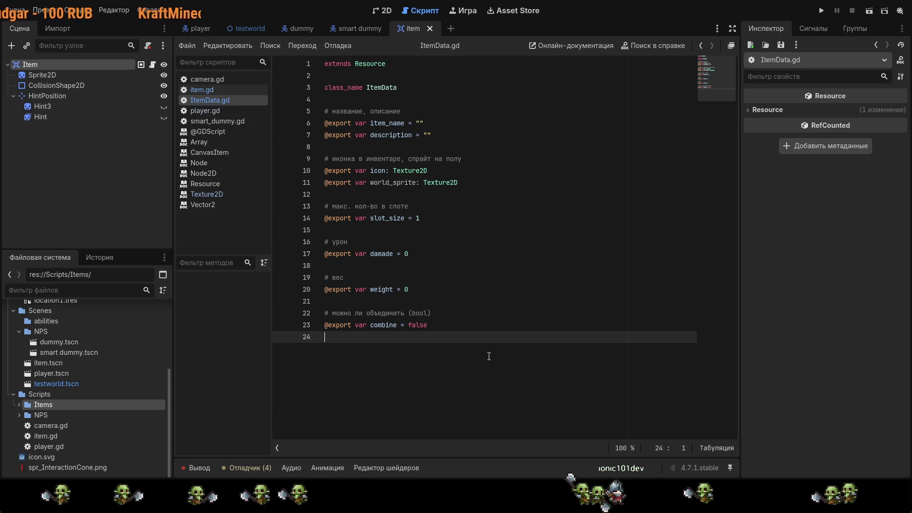
{"action": "mouse_move", "coordinate": [482, 337]}
{"action": "left_mouse_down"}
{"action": "mouse_move", "coordinate": [413, 135]}
{"action": "mouse_move", "coordinate": [418, 123]}
{"action": "left_mouse_up"}
{"action": "left_click", "coordinate": [495, 164]}
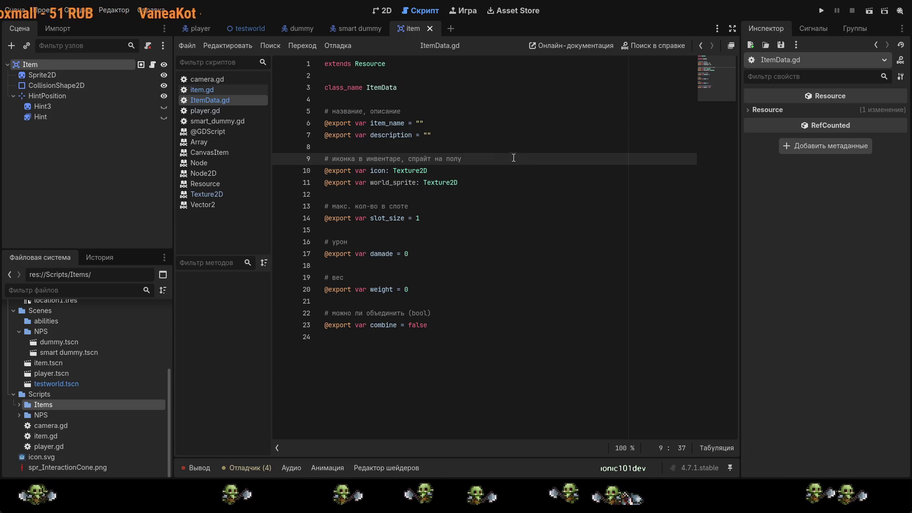
{"action": "left_click_drag", "start_coordinate": [469, 436], "coordinate": [475, 170]}
{"action": "left_click", "coordinate": [517, 242]}
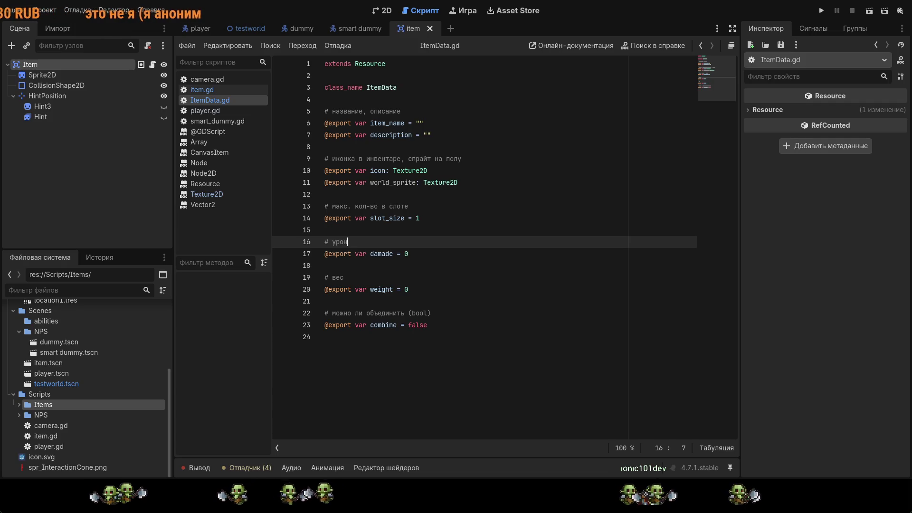
{"action": "scroll", "coordinate": [101, 431], "scroll_direction": "up", "scroll_amount": 3}
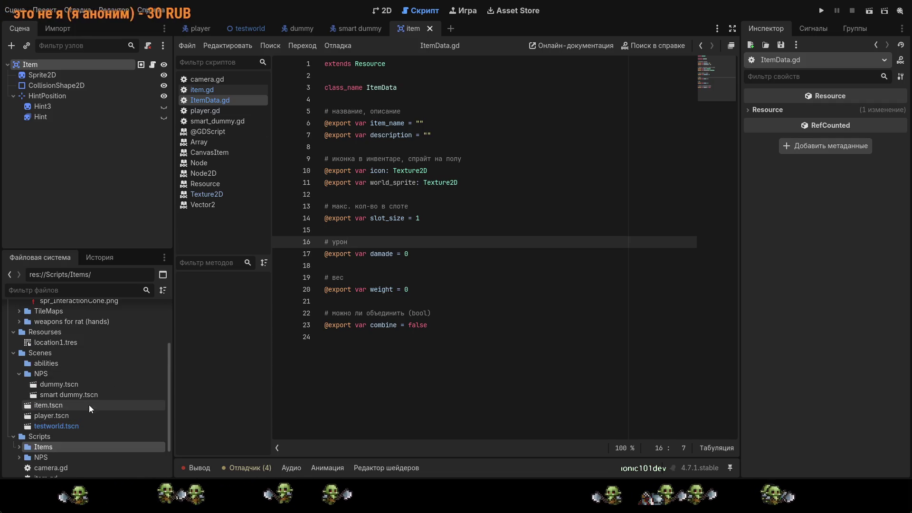
{"action": "left_click", "coordinate": [69, 342]}
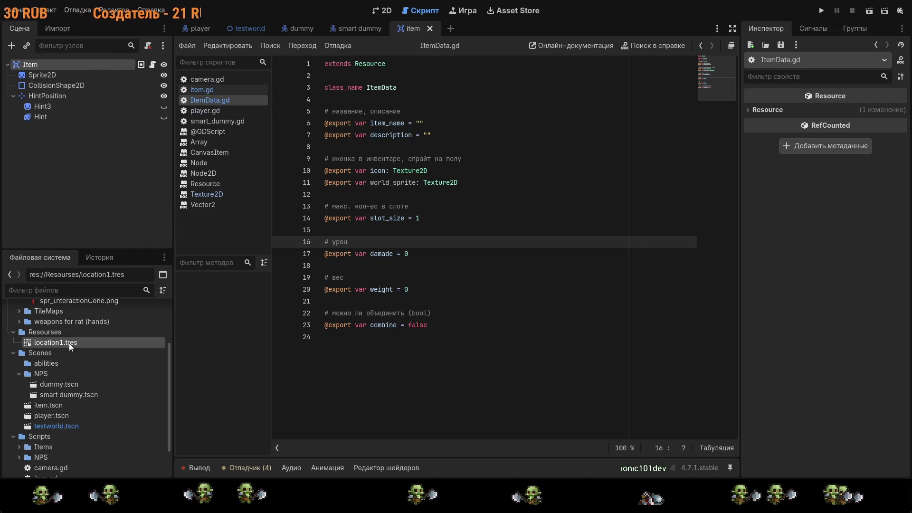
{"action": "double_click", "coordinate": [69, 342]}
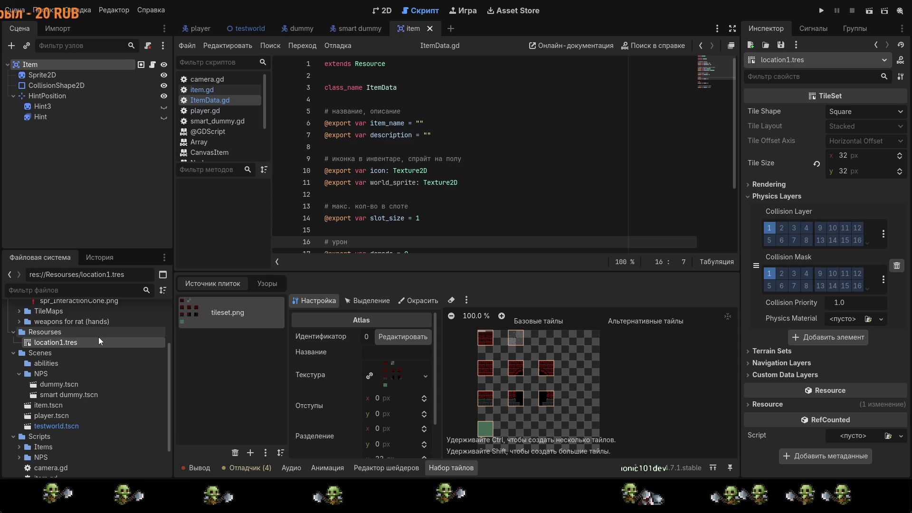
{"action": "left_click", "coordinate": [442, 218]}
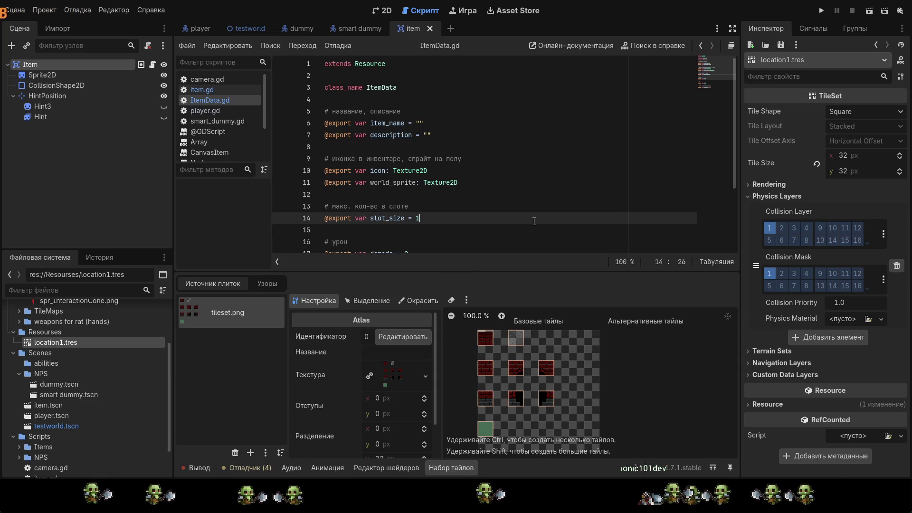
{"action": "left_click", "coordinate": [111, 363]}
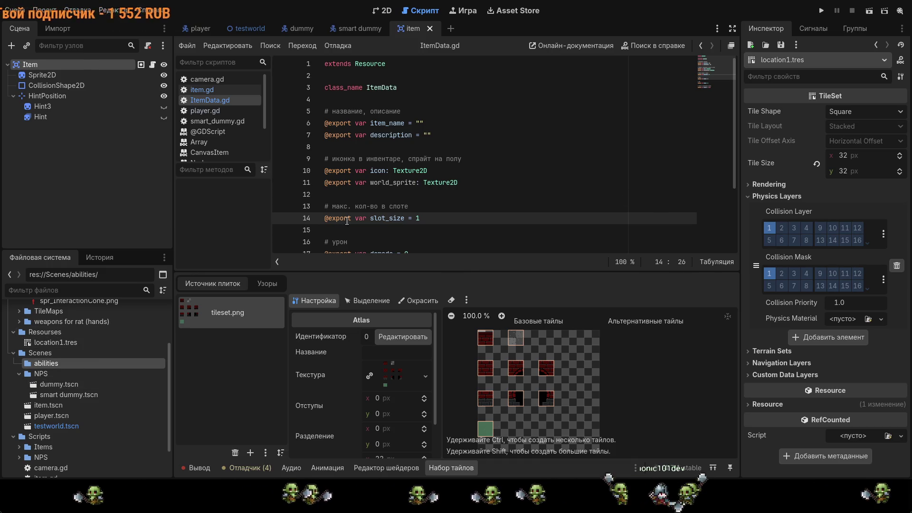
{"action": "left_click", "coordinate": [256, 284]}
{"action": "left_click", "coordinate": [212, 283]}
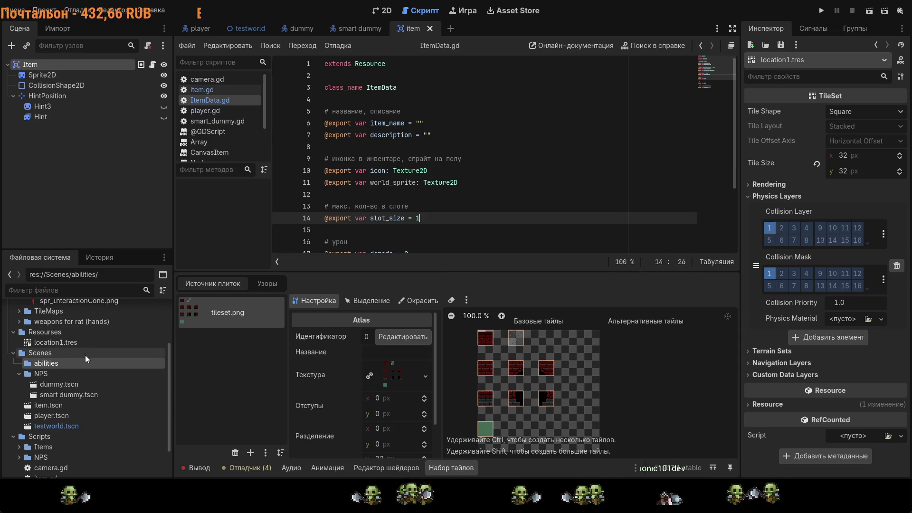
{"action": "left_click", "coordinate": [77, 341]}
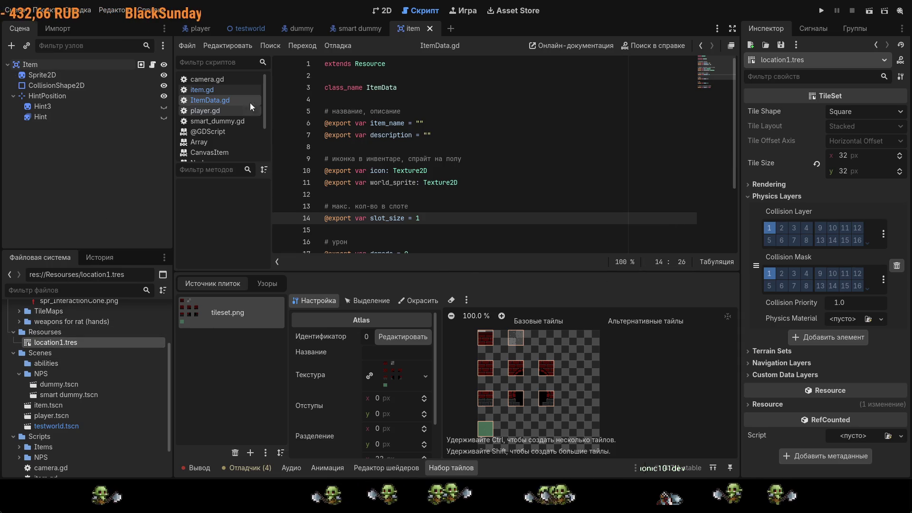
{"action": "left_click", "coordinate": [360, 29]}
{"action": "left_click", "coordinate": [411, 28]}
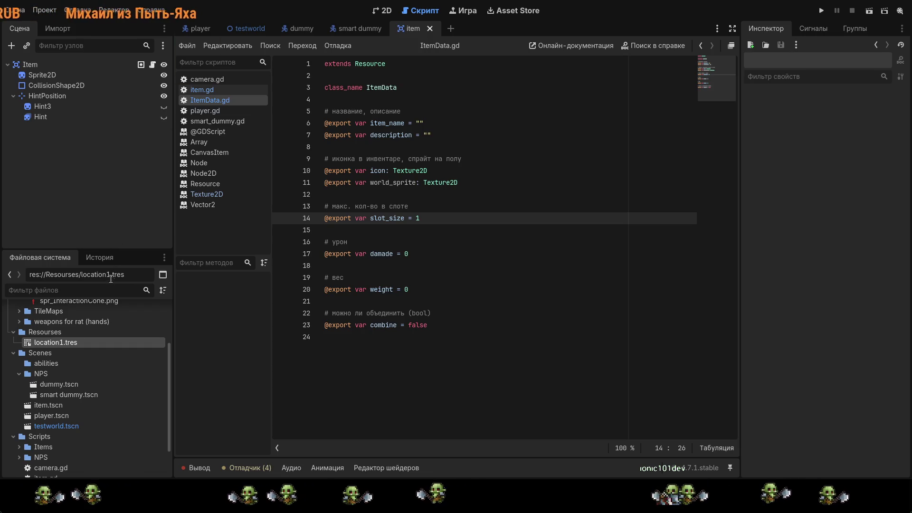
- Rename the misspelled Resourses folder to Resources
{"action": "scroll", "coordinate": [100, 350], "scroll_direction": "down", "scroll_amount": 3}
{"action": "scroll", "coordinate": [96, 344], "scroll_direction": "up", "scroll_amount": 2}
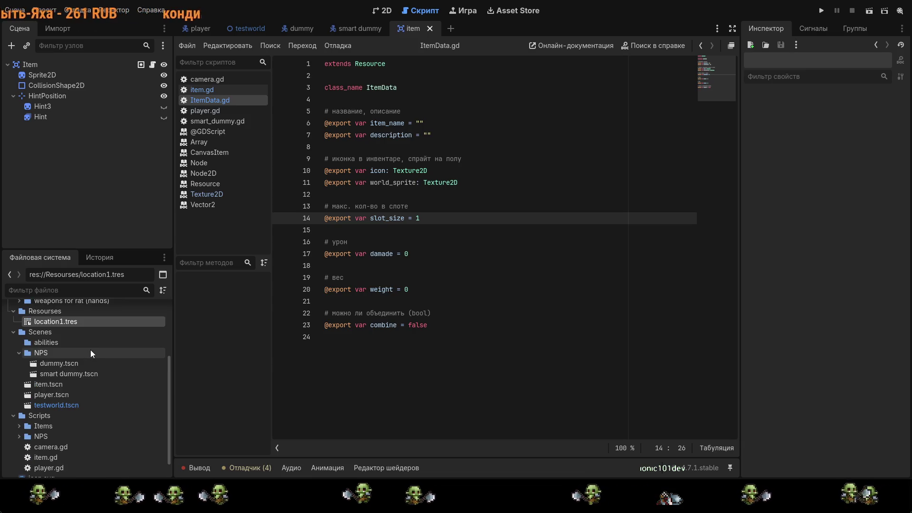
{"action": "left_click", "coordinate": [74, 313]}
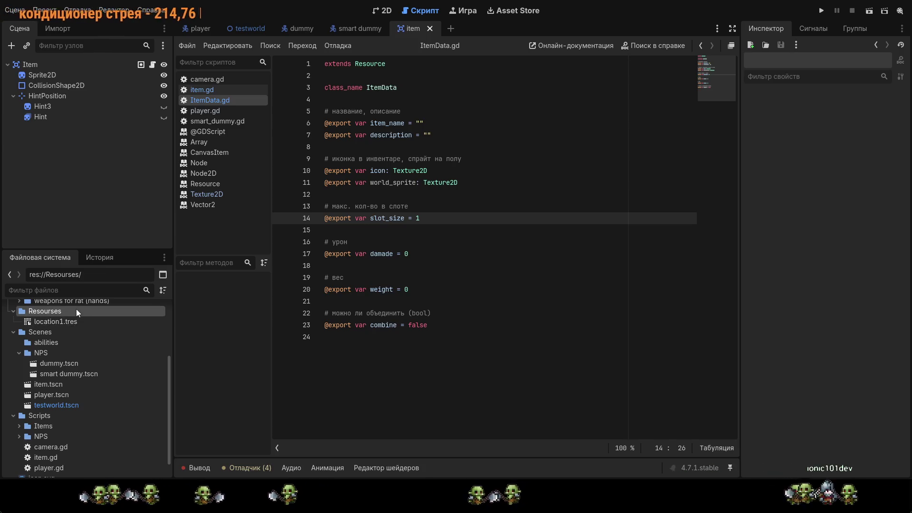
{"action": "key", "text": "F2"}
{"action": "type", "text": "Resources"}
{"action": "key", "text": "Return"}
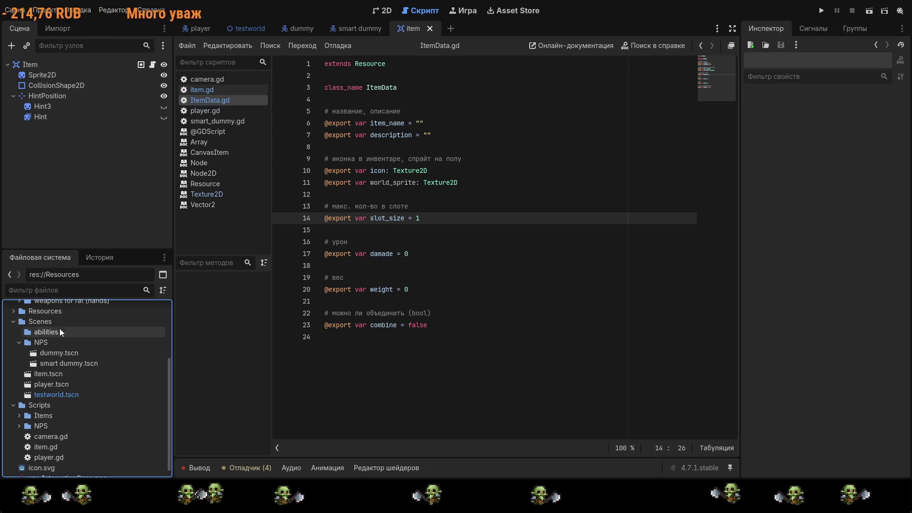
- Expand the Resources and Items folders to locate the ItemData.gd script
{"action": "left_click", "coordinate": [13, 312]}
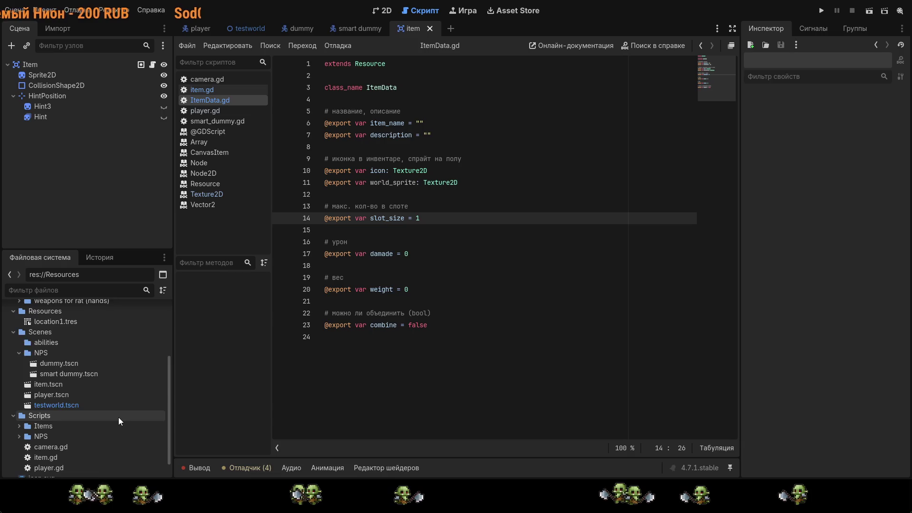
{"action": "scroll", "coordinate": [119, 416], "scroll_direction": "down", "scroll_amount": 1}
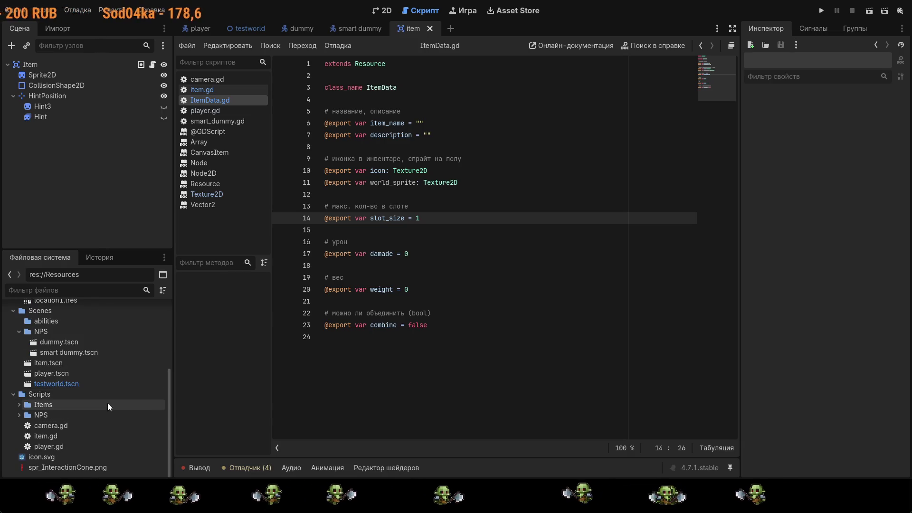
{"action": "left_click", "coordinate": [108, 404]}
{"action": "left_click", "coordinate": [20, 406]}
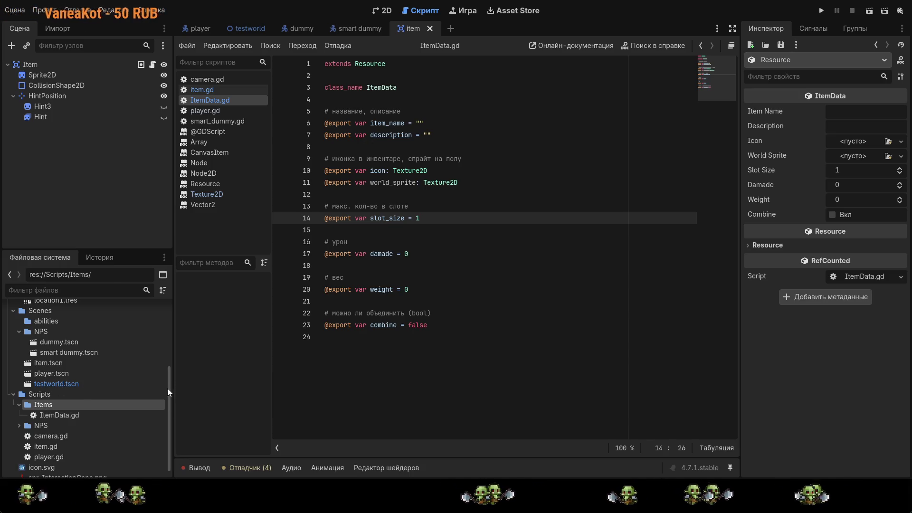
{"action": "scroll", "coordinate": [112, 386], "scroll_direction": "up", "scroll_amount": 5}
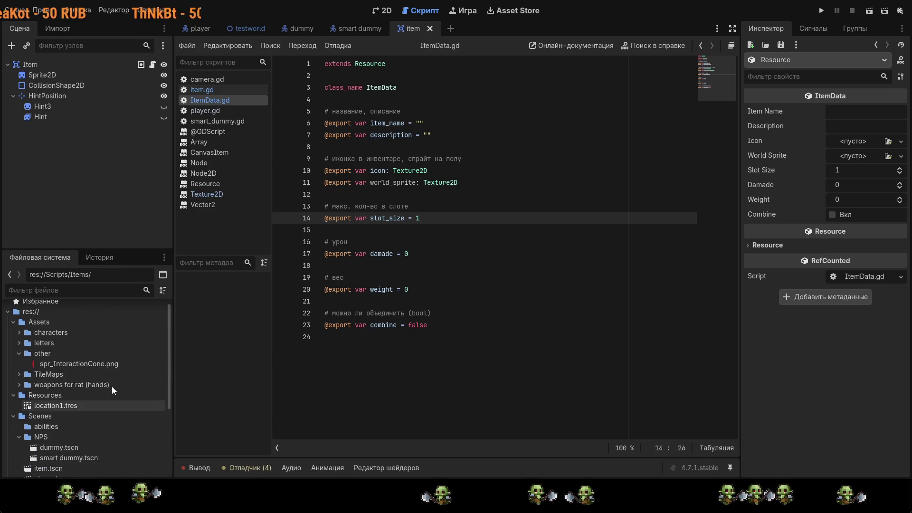
{"action": "left_click", "coordinate": [20, 392]}
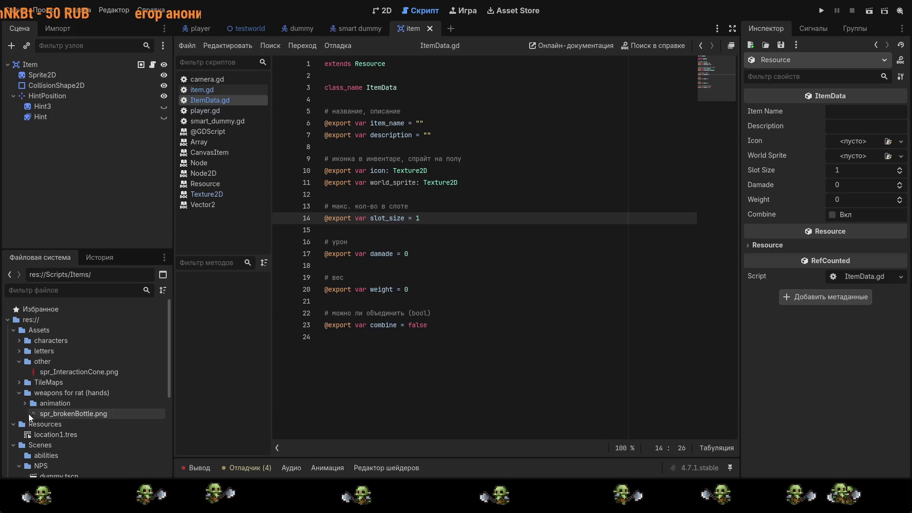
{"action": "scroll", "coordinate": [153, 360], "scroll_direction": "down", "scroll_amount": 5}
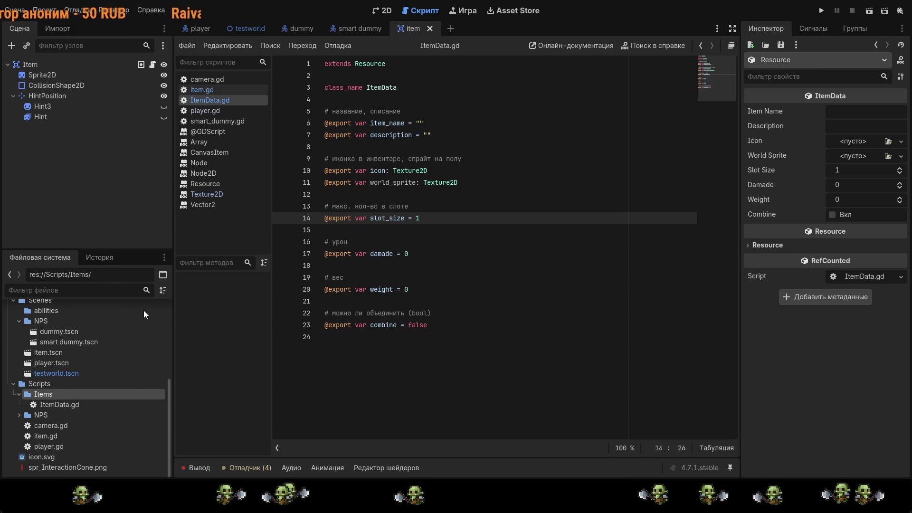
{"action": "left_click", "coordinate": [52, 406]}
{"action": "left_click", "coordinate": [54, 394]}
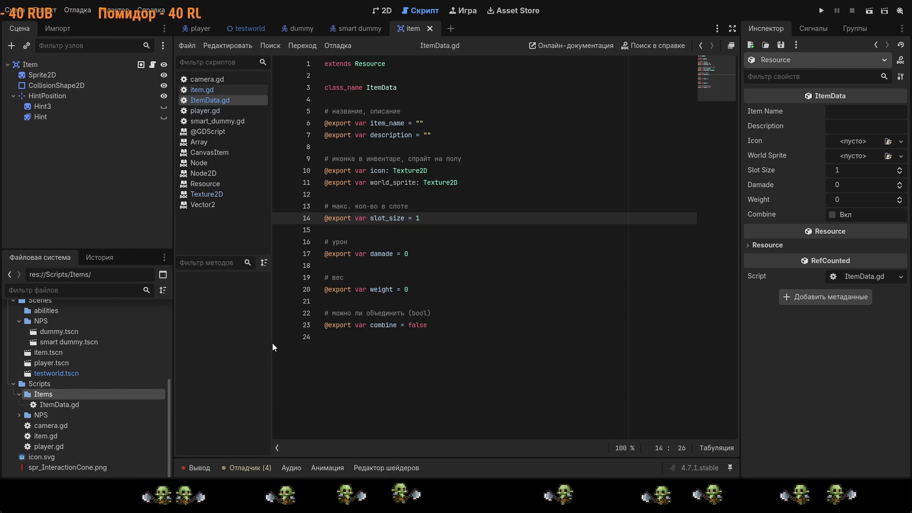
- Select the Items folder inside res://Resources/
{"action": "scroll", "coordinate": [105, 397], "scroll_direction": "up", "scroll_amount": 1}
{"action": "scroll", "coordinate": [105, 397], "scroll_direction": "up", "scroll_amount": 1}
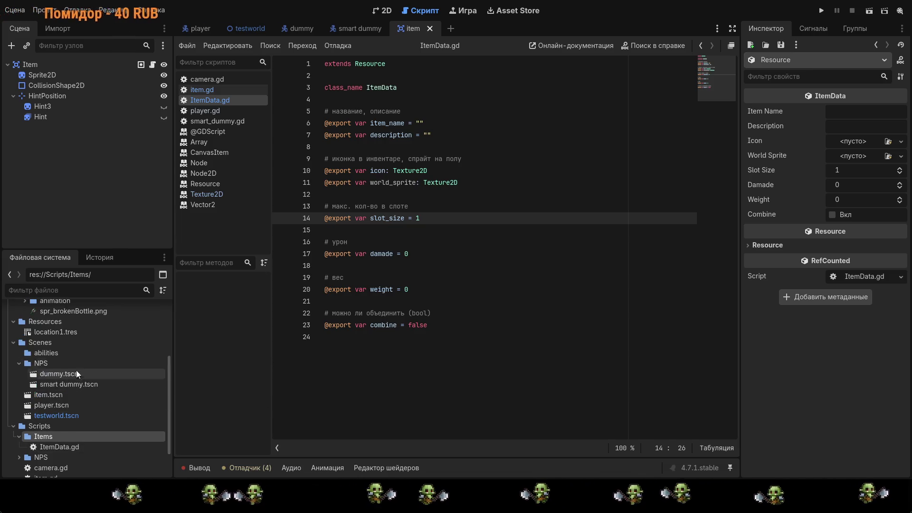
{"action": "left_click", "coordinate": [49, 322]}
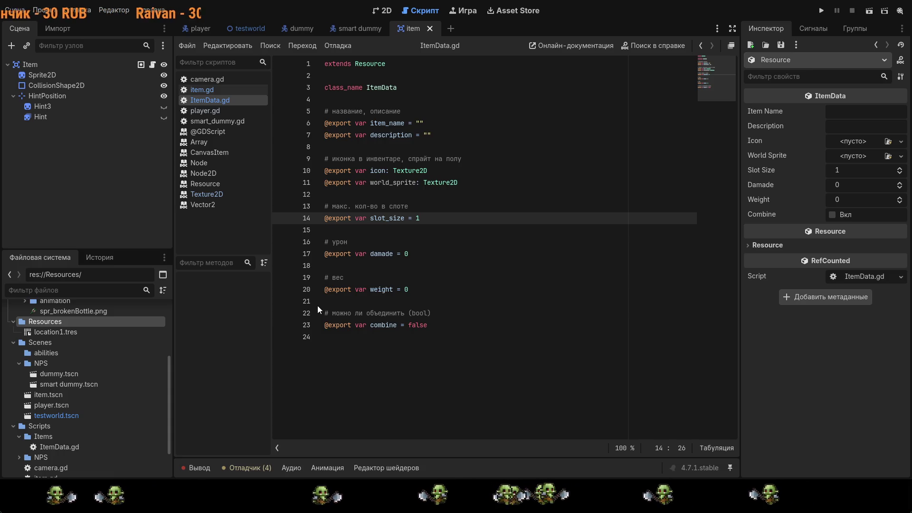
{"action": "left_click", "coordinate": [81, 330]}
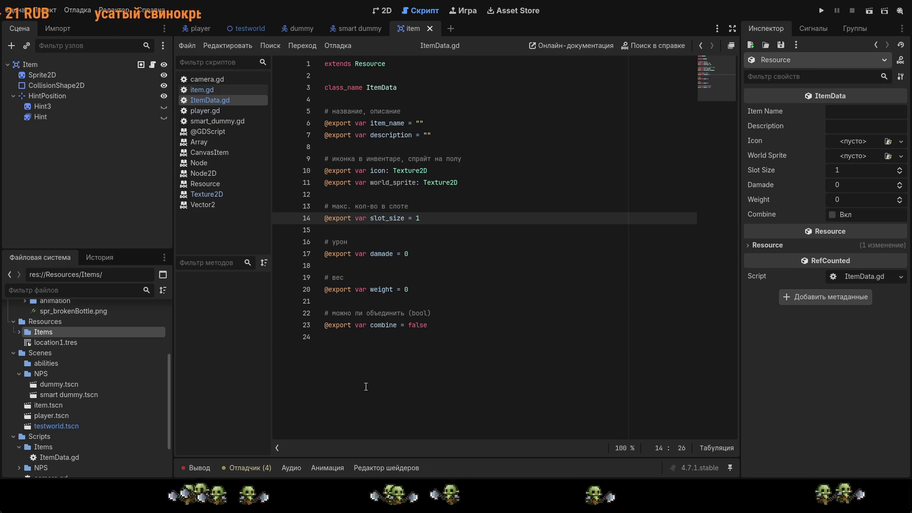
- Expand Resources/Items and open BrokenBottle.tres for editing
{"action": "left_click", "coordinate": [20, 332]}
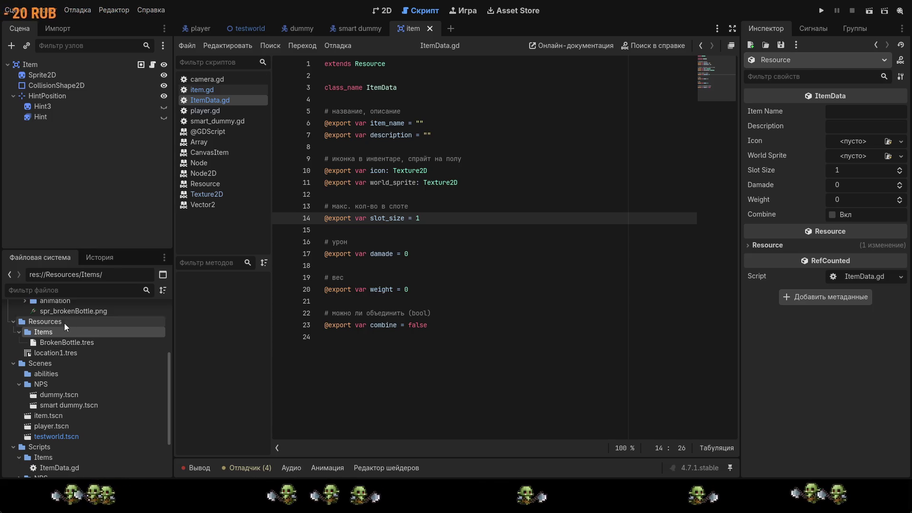
{"action": "left_click", "coordinate": [65, 344]}
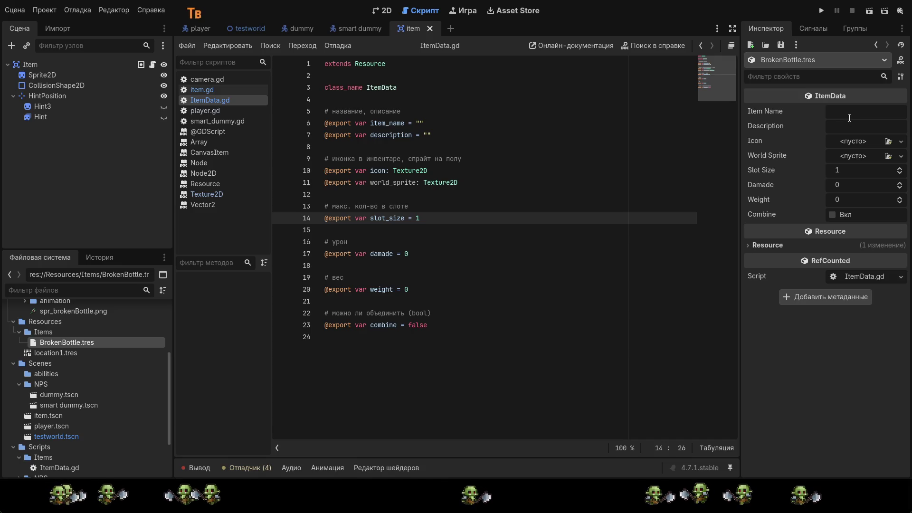
- Set the item's Item Name to 'Broken Bottle'
{"action": "left_click", "coordinate": [861, 174]}
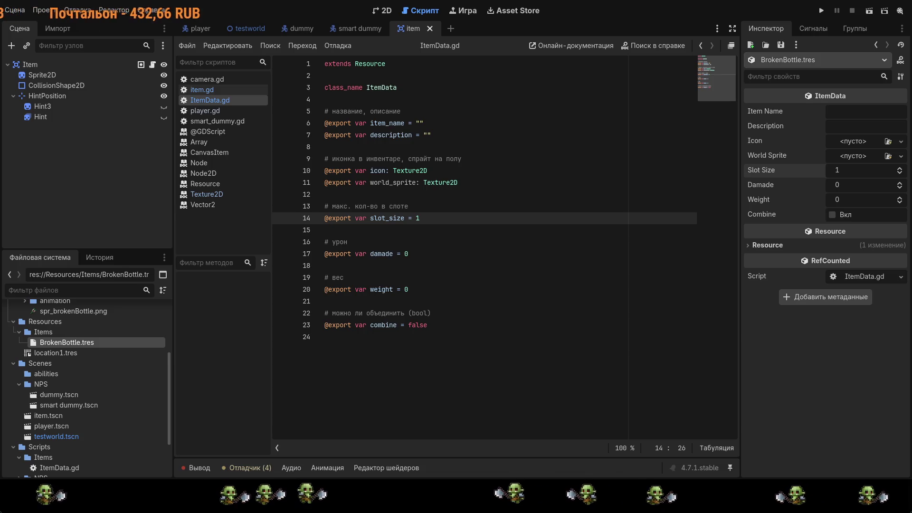
{"action": "left_click", "coordinate": [875, 109]}
{"action": "type", "text": "Bto"}
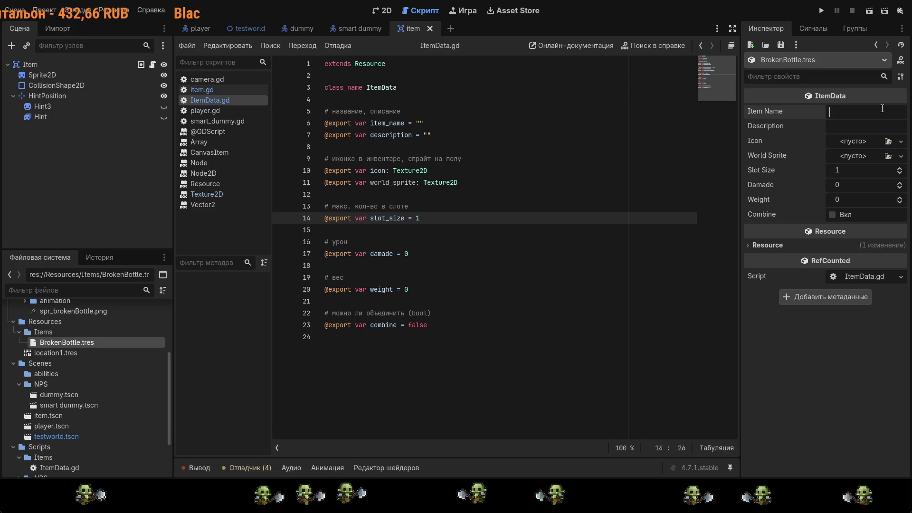
{"action": "type", "text": "ken"}
{"action": "key", "text": "BackSpace"}
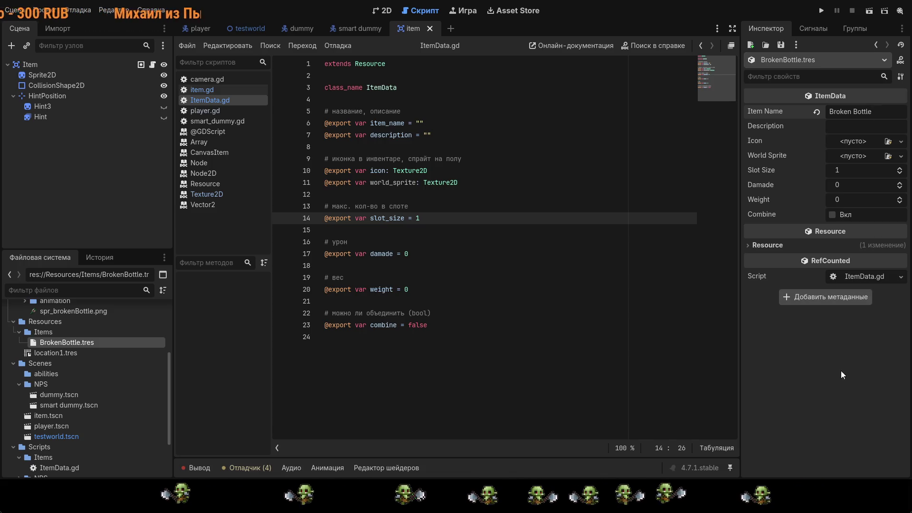
- Copy 'Broken Bottle' from Item Name into the Description field
{"action": "left_click", "coordinate": [853, 126]}
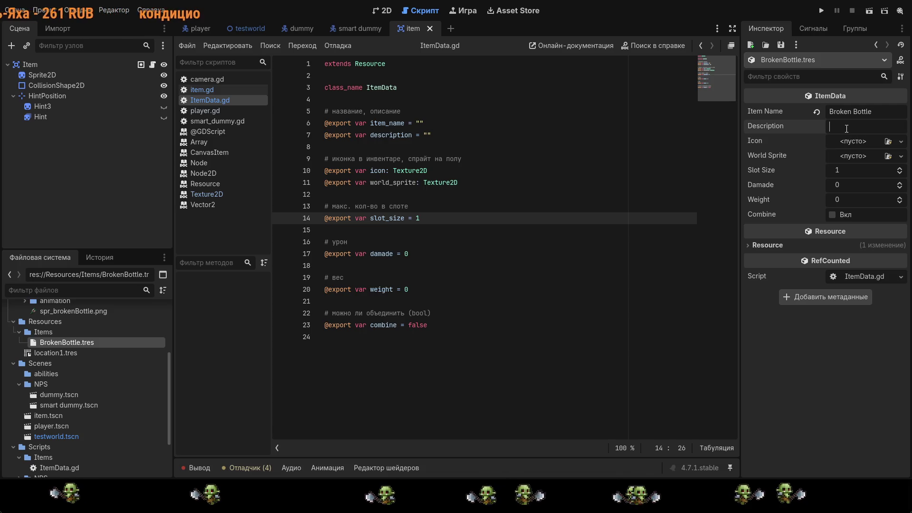
{"action": "triple_click", "coordinate": [850, 112]}
{"action": "key", "text": "ctrl+c"}
{"action": "left_click", "coordinate": [850, 126]}
{"action": "key", "text": "ctrl+v"}
{"action": "key", "text": "Return"}
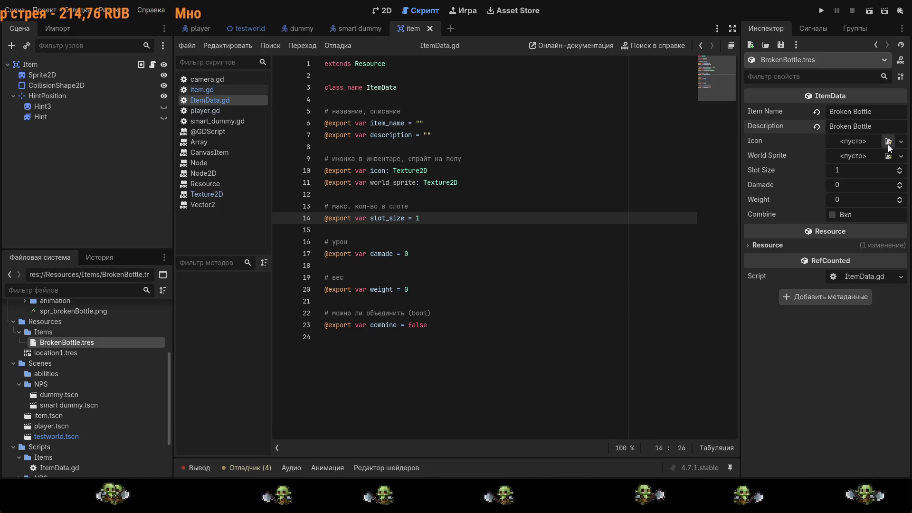
- Set Damade to 15 and Weight to 5
{"action": "left_click", "coordinate": [864, 171]}
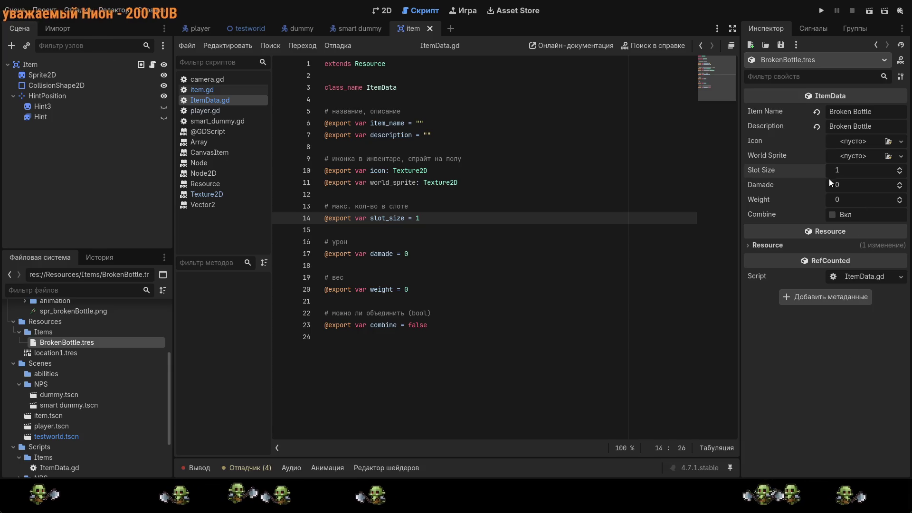
{"action": "left_click", "coordinate": [840, 189]}
{"action": "type", "text": "-13"}
{"action": "key", "text": "Return"}
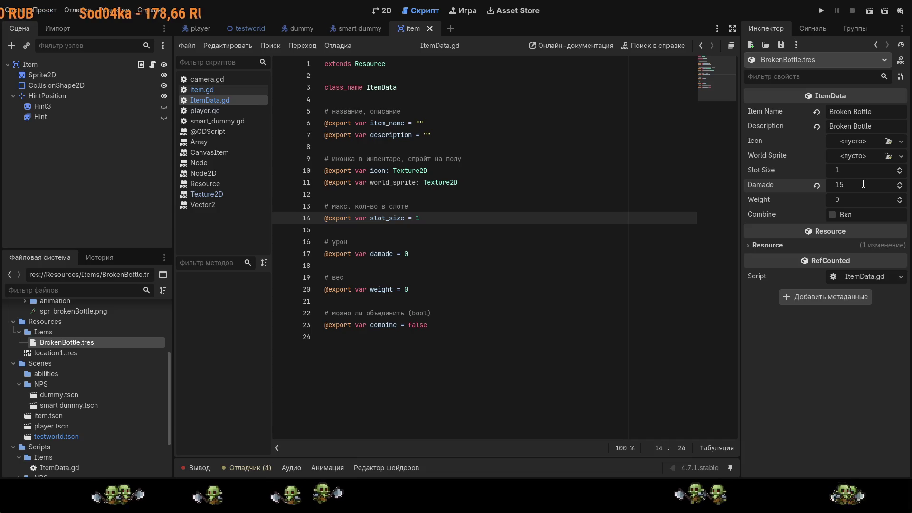
{"action": "left_click", "coordinate": [858, 203]}
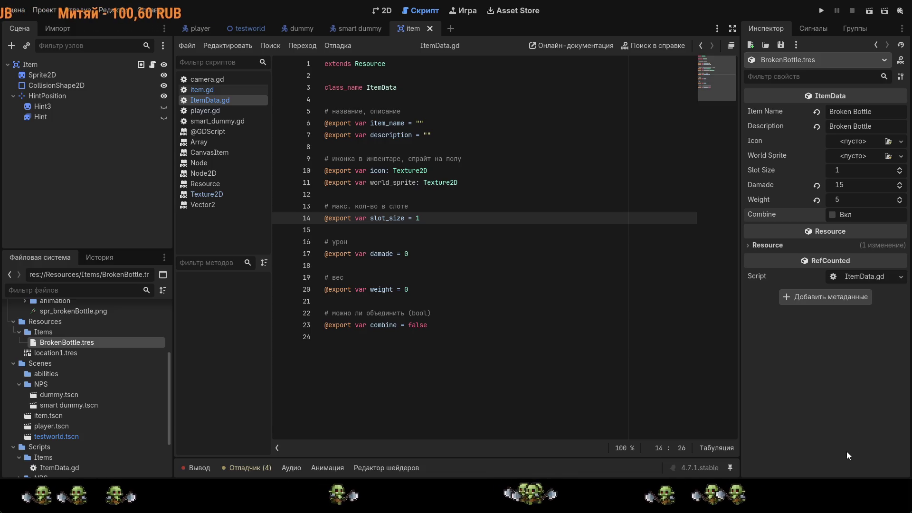
- Assign the spr_brokenBottle.png texture to both the Icon and World Sprite slots
{"action": "left_click", "coordinate": [883, 143]}
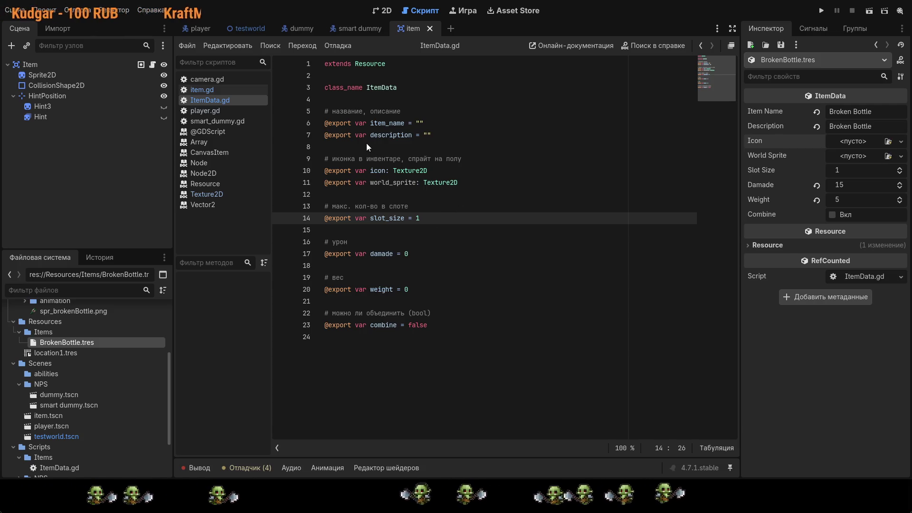
{"action": "key", "text": "Return"}
{"action": "left_click", "coordinate": [808, 175]}
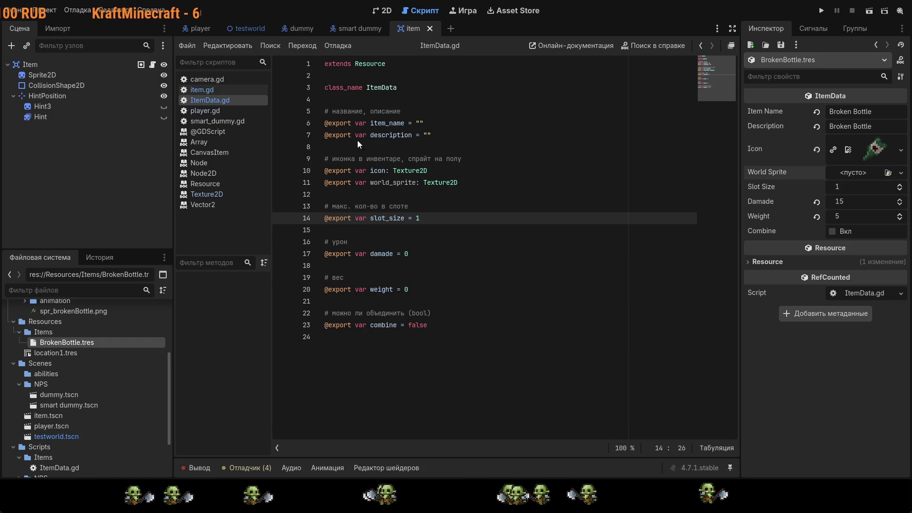
{"action": "key", "text": "ctrl+v"}
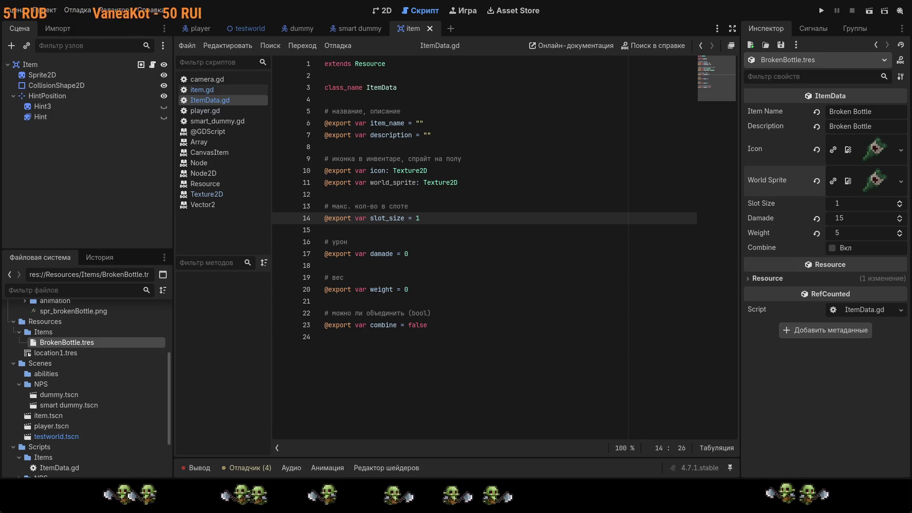
{"action": "key", "text": "Up"}
{"action": "key", "text": "Up"}
{"action": "key", "text": "Up"}
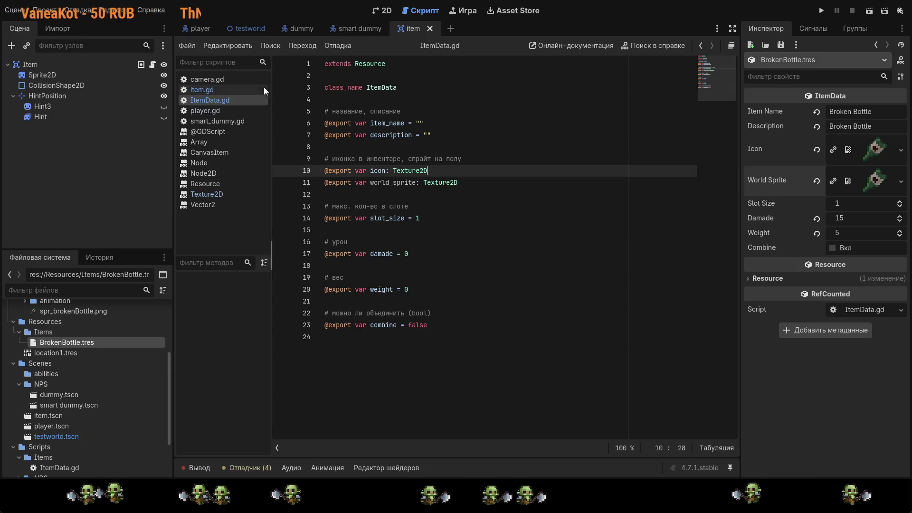
{"action": "left_click", "coordinate": [207, 90]}
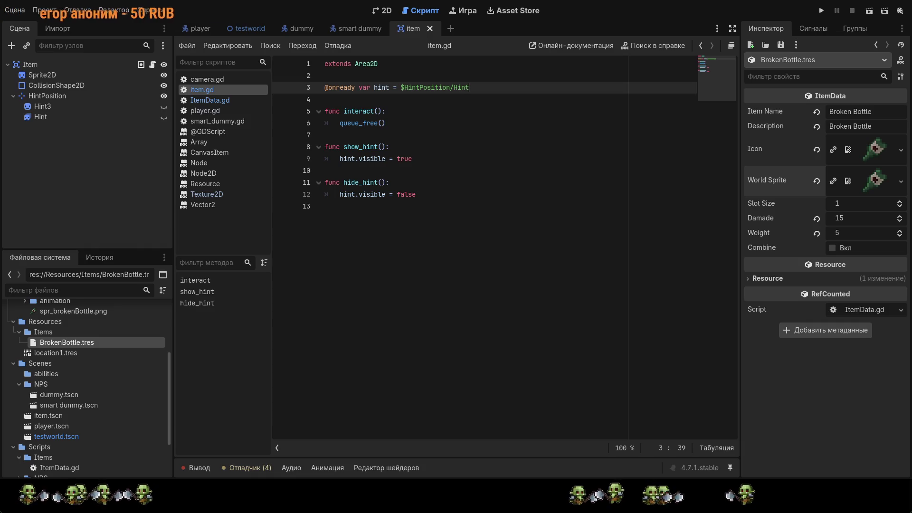
{"action": "key", "text": "Return"}
{"action": "key", "text": "Return"}
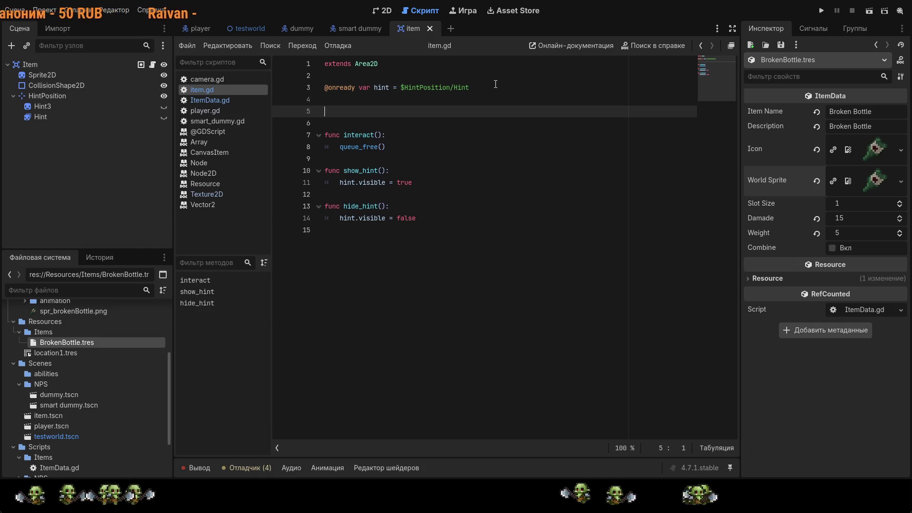
{"action": "key", "text": "Down"}
{"action": "key", "text": "Return"}
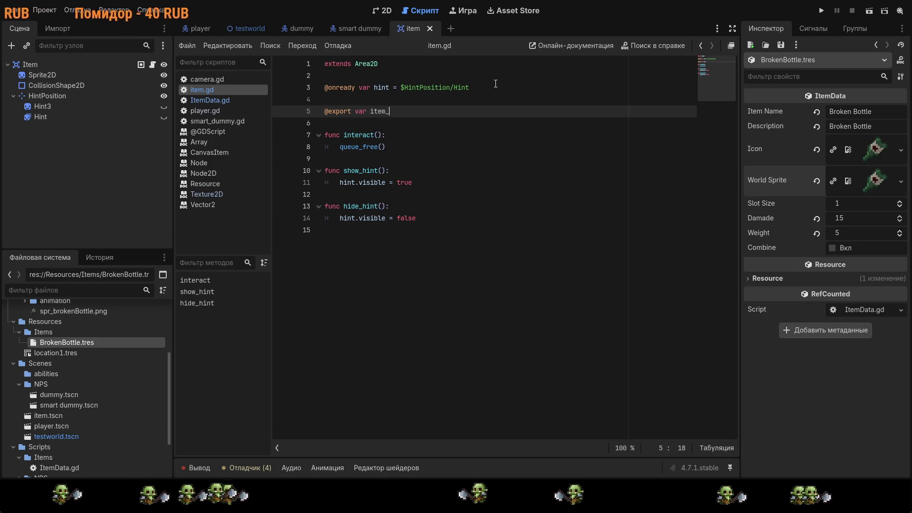
{"action": "key", "text": "BackSpace"}
{"action": "key", "text": "BackSpace"}
{"action": "type", "text": "data: Ite"}
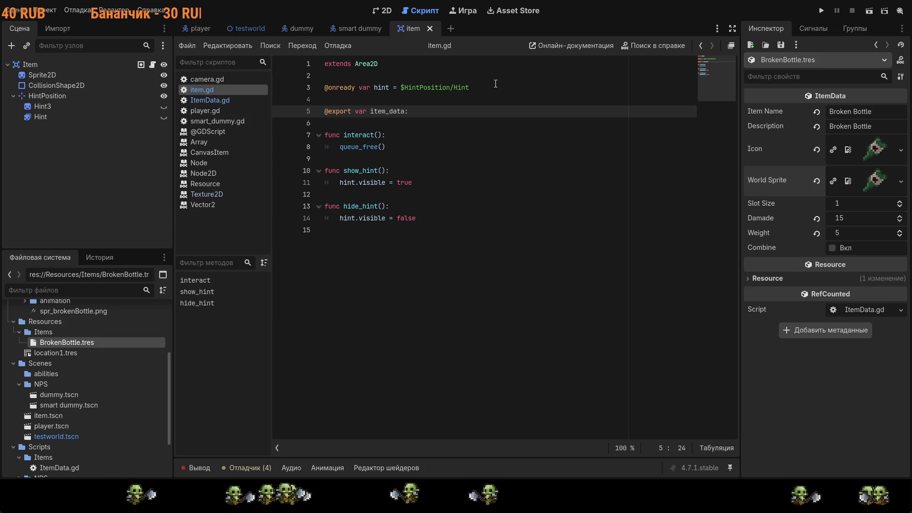
{"action": "key", "text": "Return"}
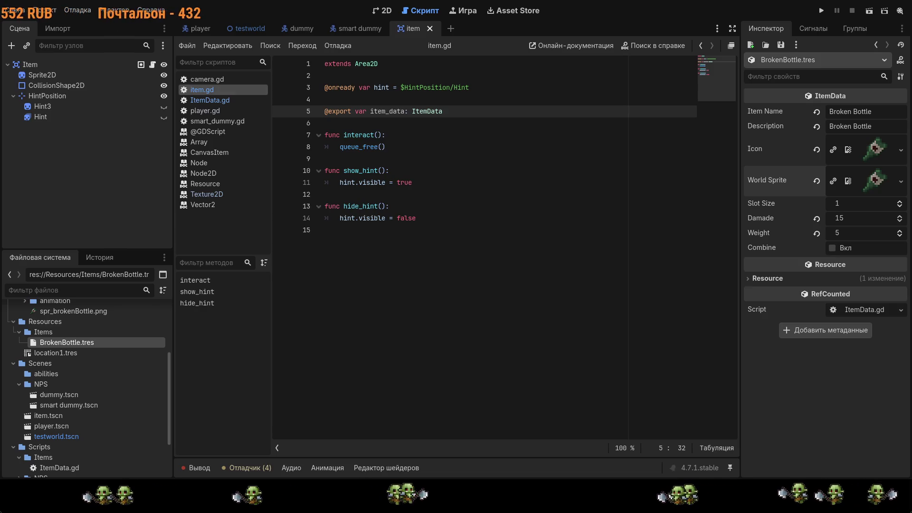
{"action": "left_click", "coordinate": [333, 194]}
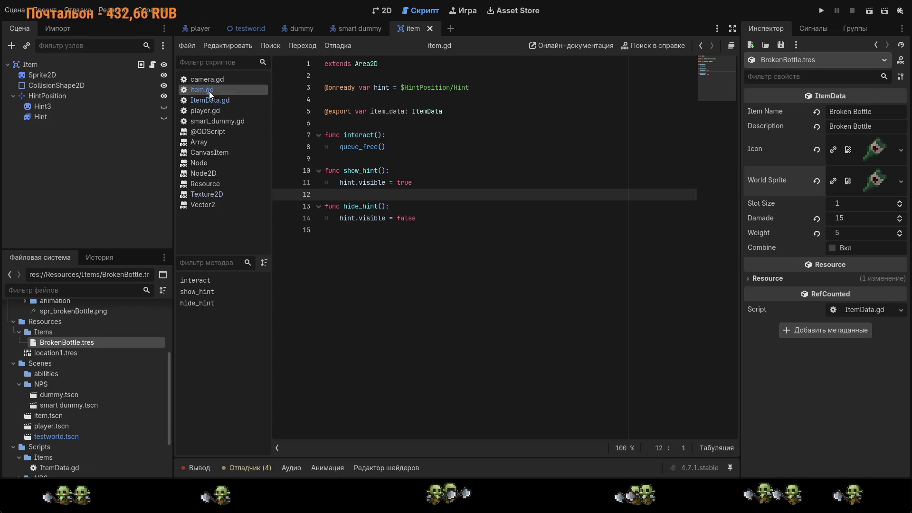
- Load BrokenBottle.tres into the Item node's Item Data, then go to the player scene
{"action": "left_click", "coordinate": [66, 65]}
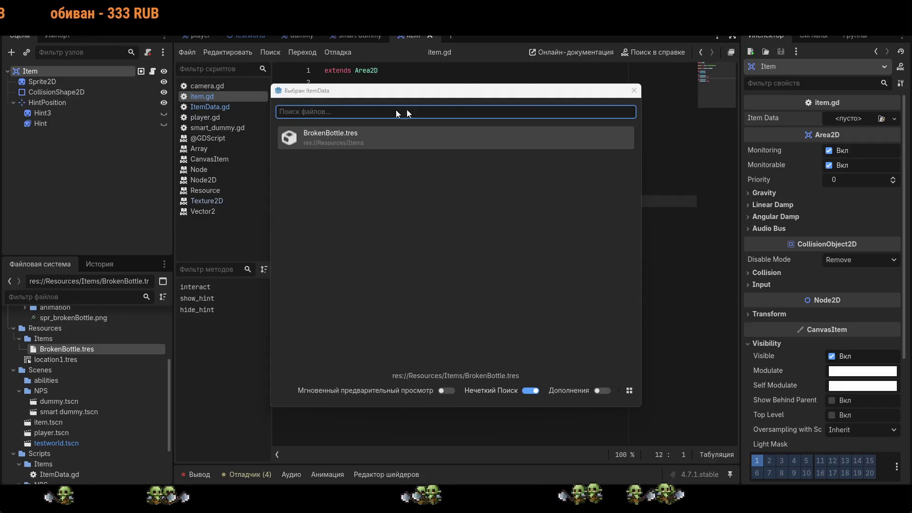
{"action": "left_click", "coordinate": [341, 136]}
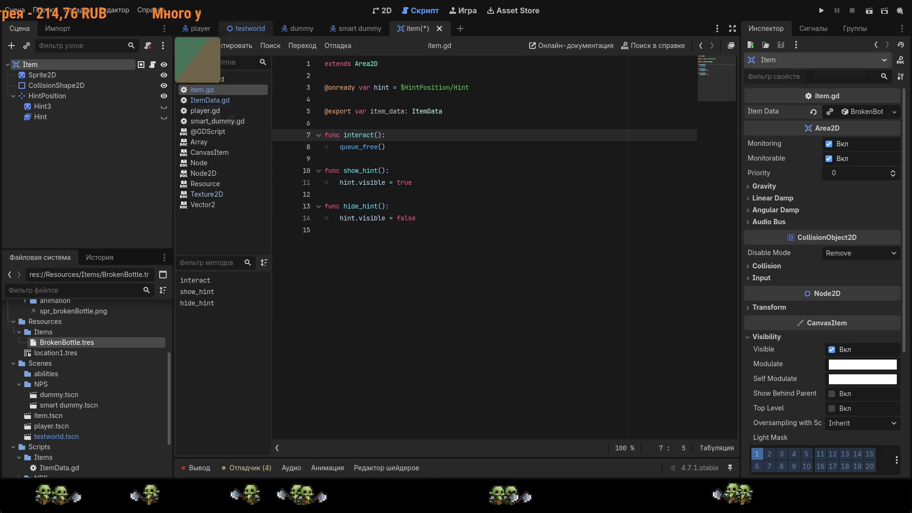
{"action": "left_click", "coordinate": [246, 29]}
{"action": "left_click", "coordinate": [195, 28]}
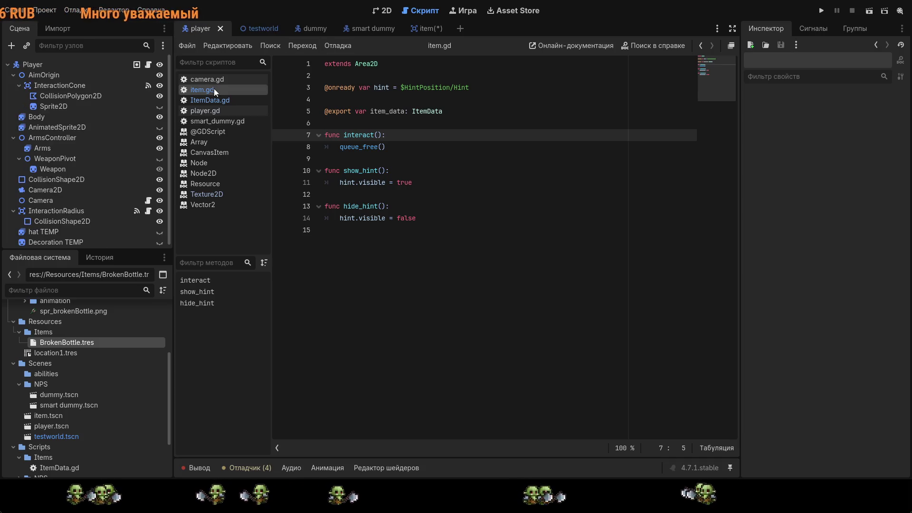
- Look over the _ready function in player.gd
{"action": "left_click", "coordinate": [211, 110]}
{"action": "scroll", "coordinate": [358, 227], "scroll_direction": "down", "scroll_amount": 4}
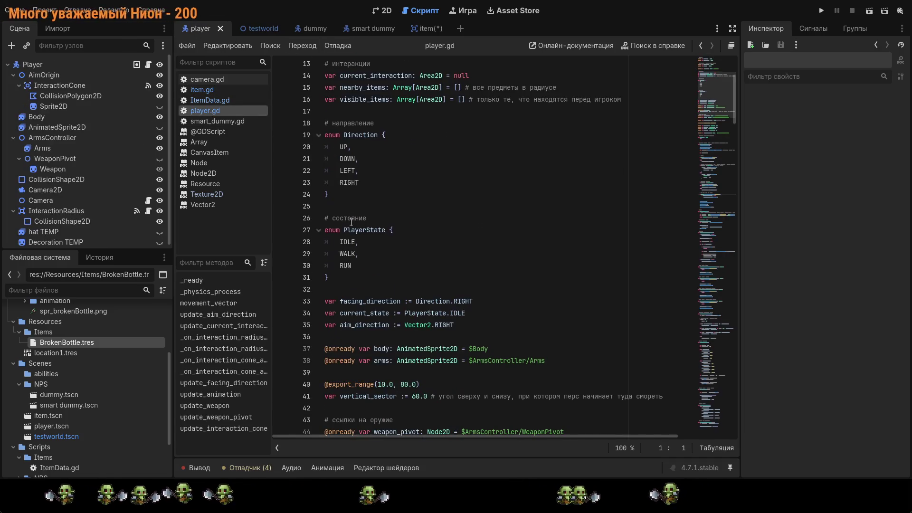
{"action": "scroll", "coordinate": [357, 226], "scroll_direction": "down", "scroll_amount": 2}
{"action": "scroll", "coordinate": [358, 226], "scroll_direction": "down", "scroll_amount": 2}
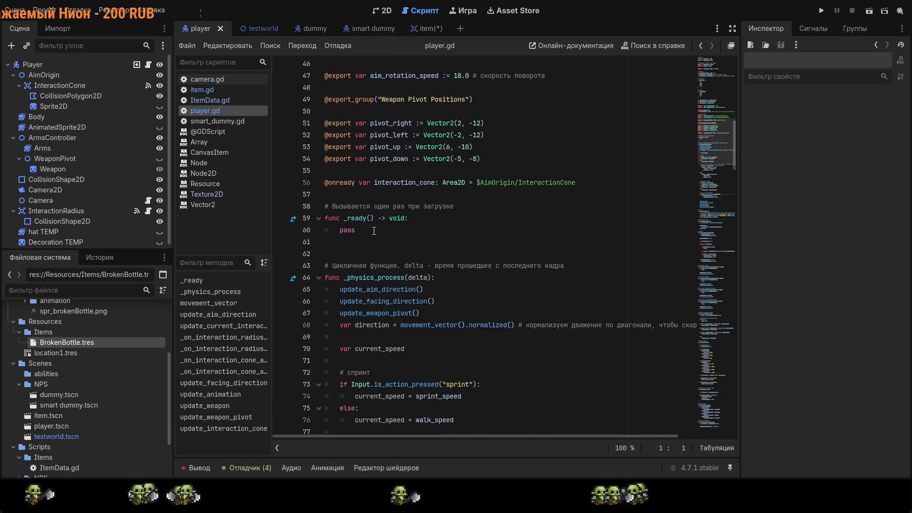
{"action": "double_click", "coordinate": [340, 230]}
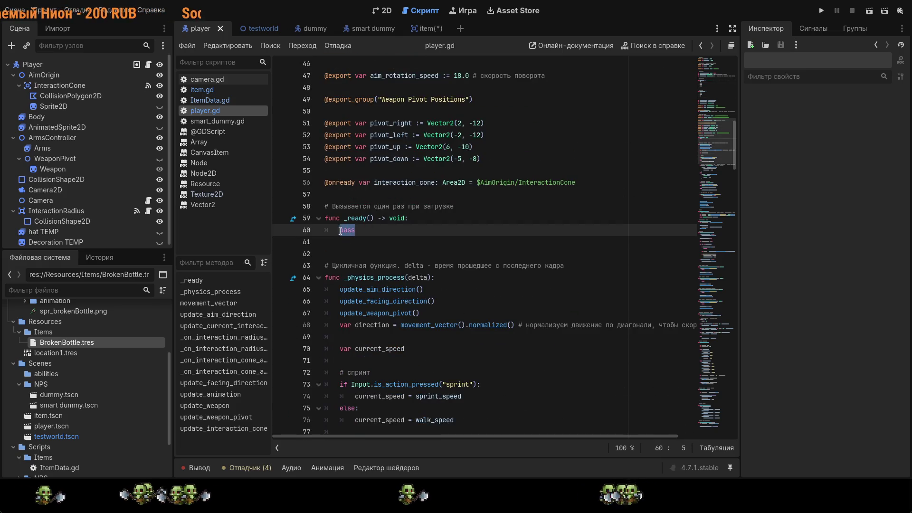
{"action": "left_click", "coordinate": [482, 252]}
- Back in item.gd, start a func _ready() above the interact function
{"action": "left_click", "coordinate": [423, 29]}
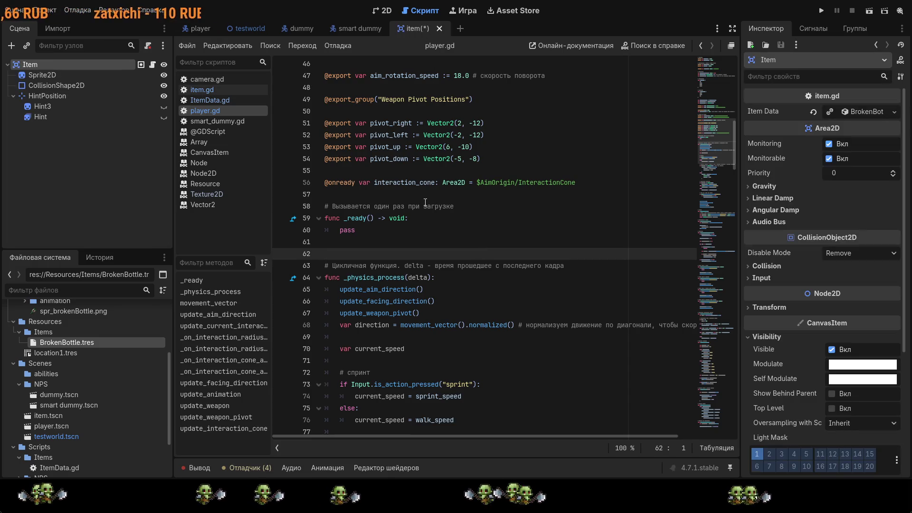
{"action": "left_click", "coordinate": [216, 91]}
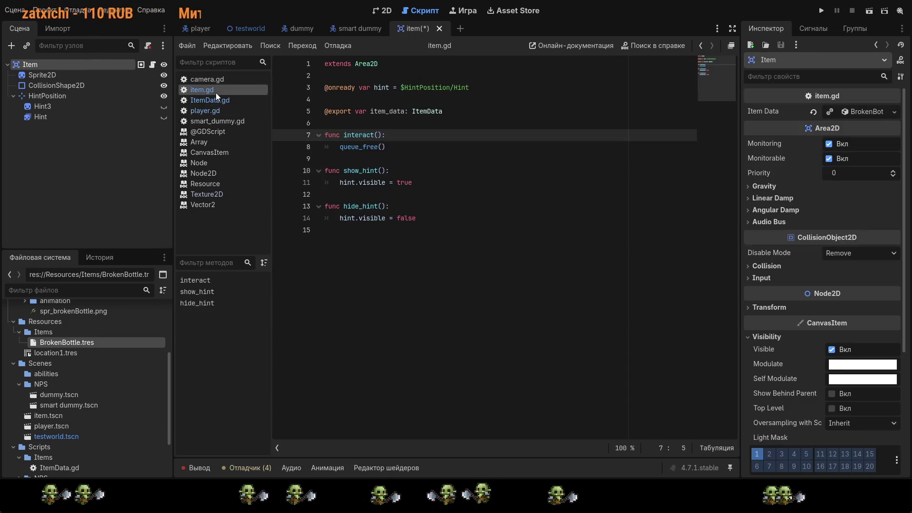
{"action": "left_click", "coordinate": [399, 119]}
{"action": "key", "text": "Return"}
{"action": "key", "text": "Return"}
{"action": "key", "text": "Up"}
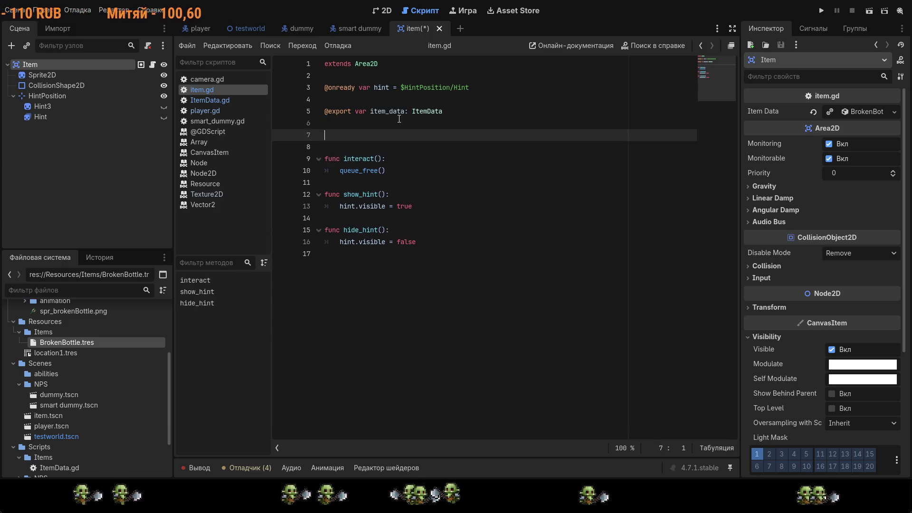
{"action": "type", "text": "func "}
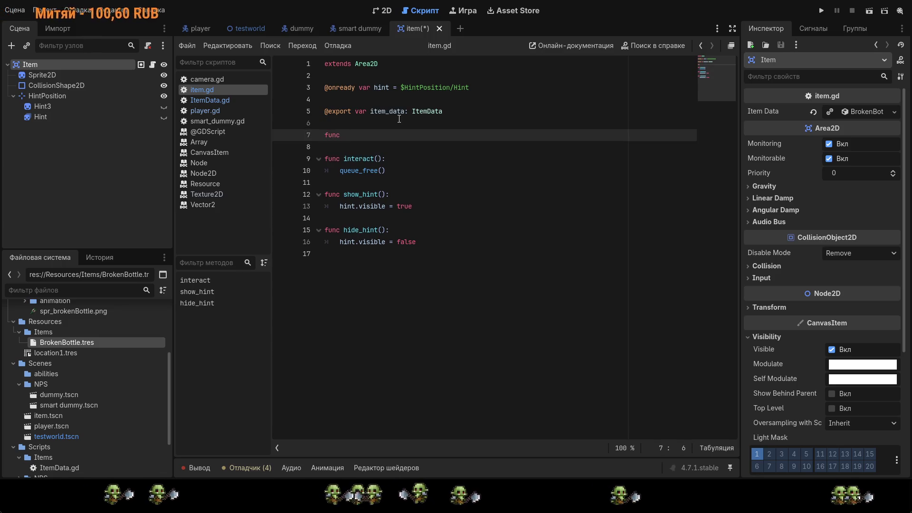
{"action": "type", "text": "_ready():"}
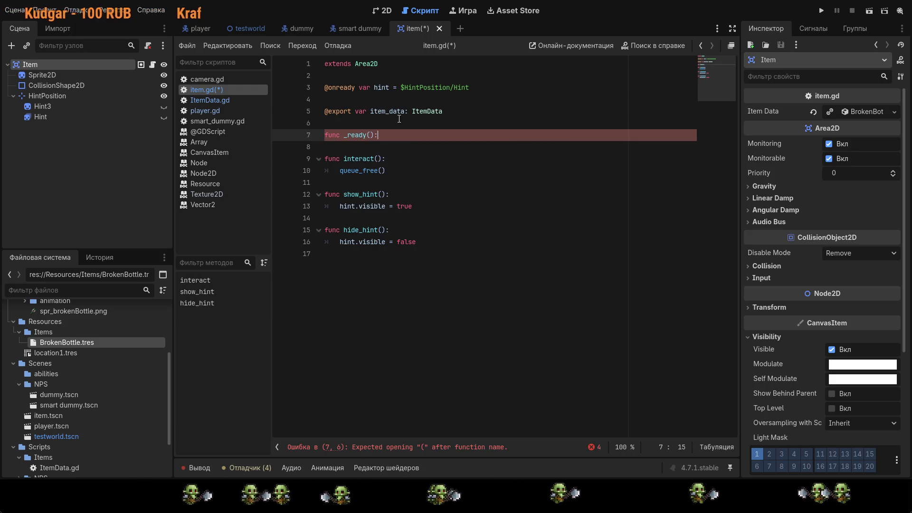
{"action": "key", "text": "Return"}
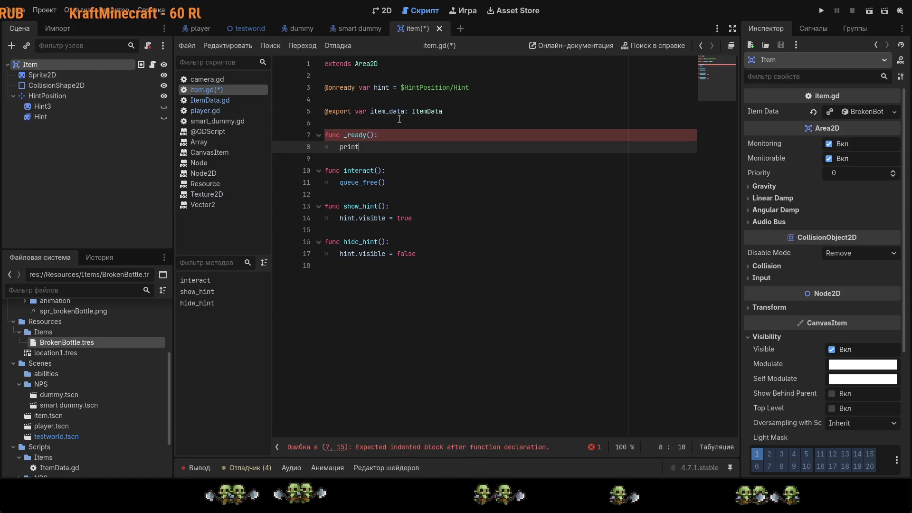
- Fill _ready with print(item_data.item_name), save item.gd, and run the project
{"action": "type", "text": "(i"}
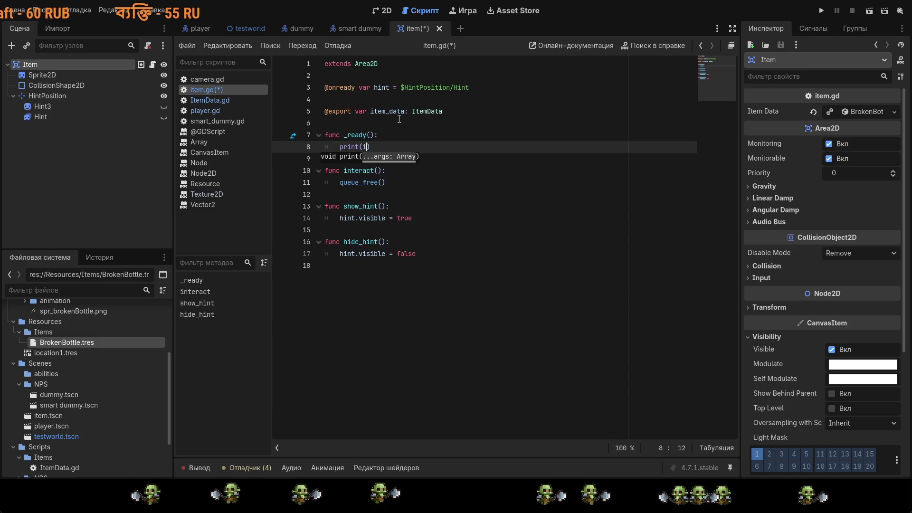
{"action": "type", "text": "te"}
{"action": "key", "text": "Return"}
{"action": "type", "text": "."}
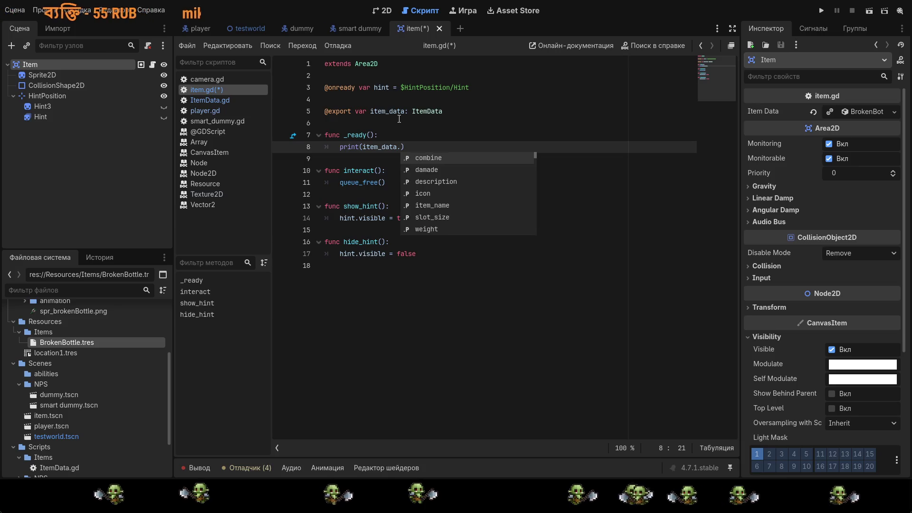
{"action": "key", "text": "Up"}
{"action": "key", "text": "Up"}
{"action": "key", "text": "Up"}
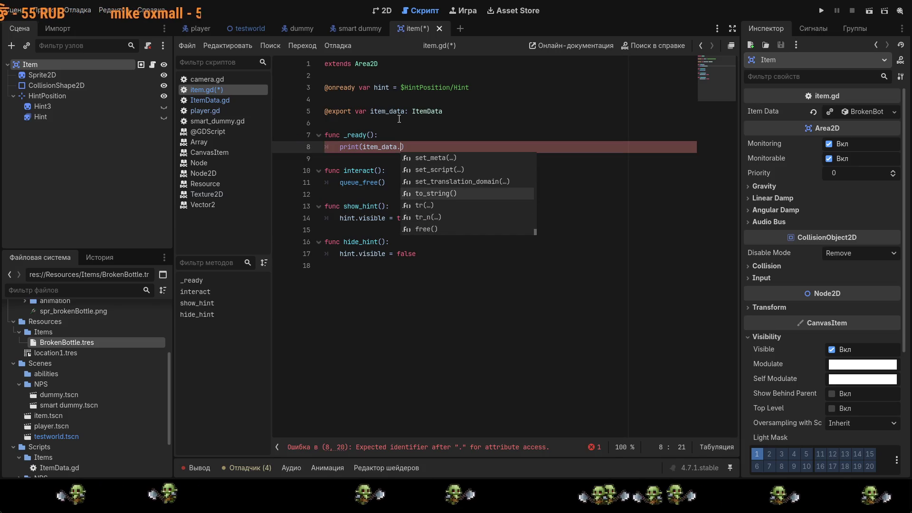
{"action": "key", "text": "Down"}
{"action": "key", "text": "Down"}
{"action": "key", "text": "Down"}
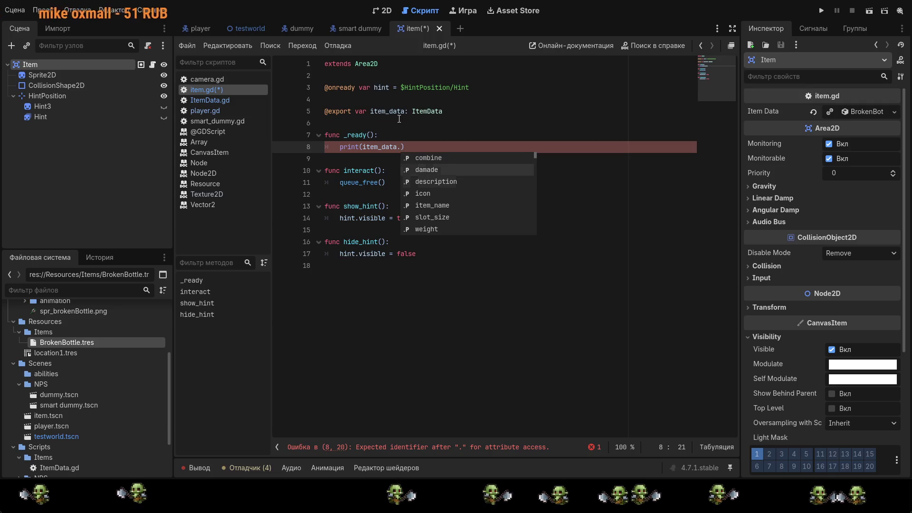
{"action": "key", "text": "Down"}
{"action": "key", "text": "Return"}
{"action": "key", "text": "ctrl+s"}
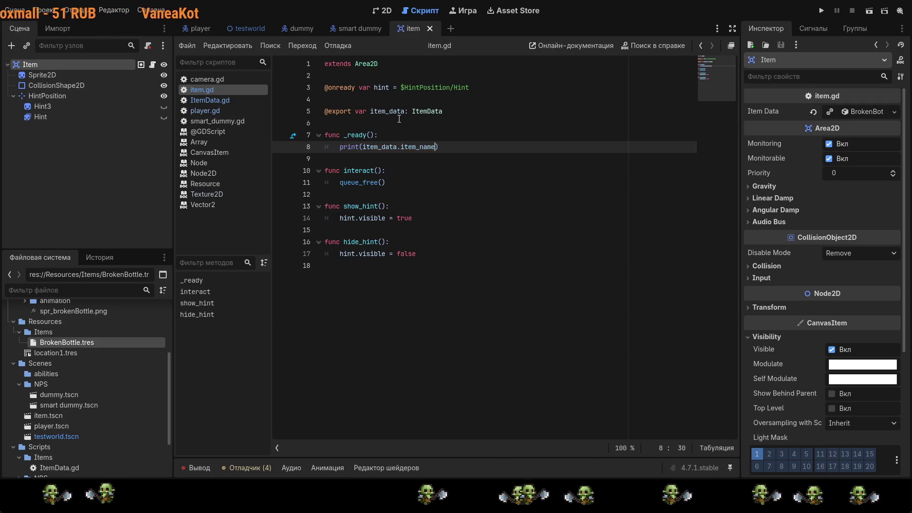
{"action": "left_click", "coordinate": [822, 11]}
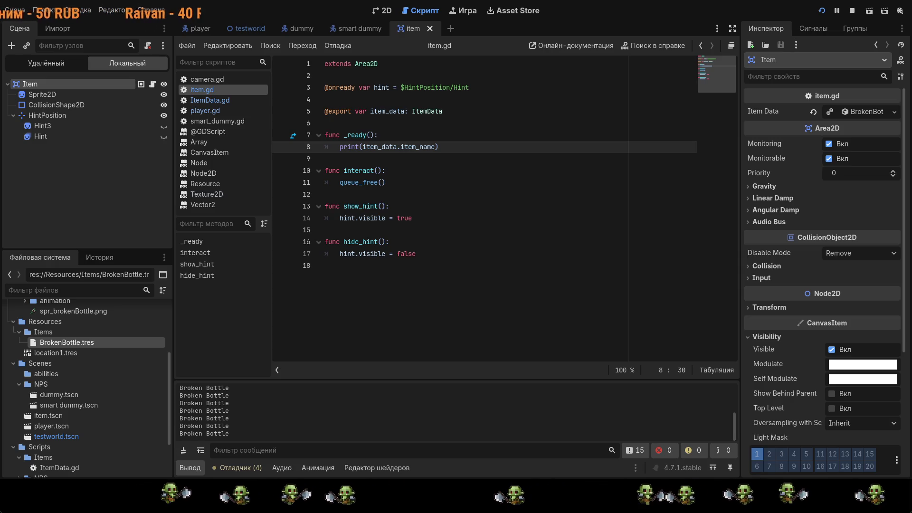
- Stop the game and enlarge the Output panel to inspect the repeated Broken Bottle lines
{"action": "key", "text": "F8"}
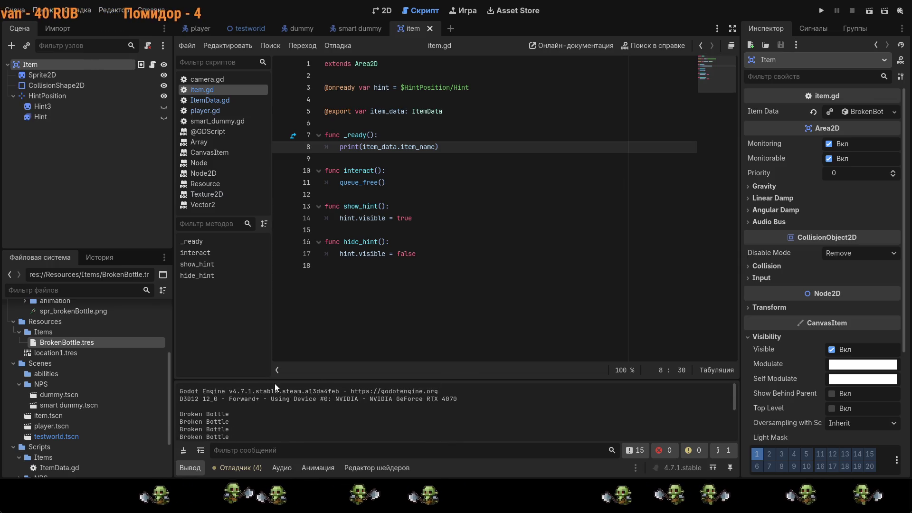
{"action": "left_click_drag", "start_coordinate": [565, 379], "coordinate": [527, 266]}
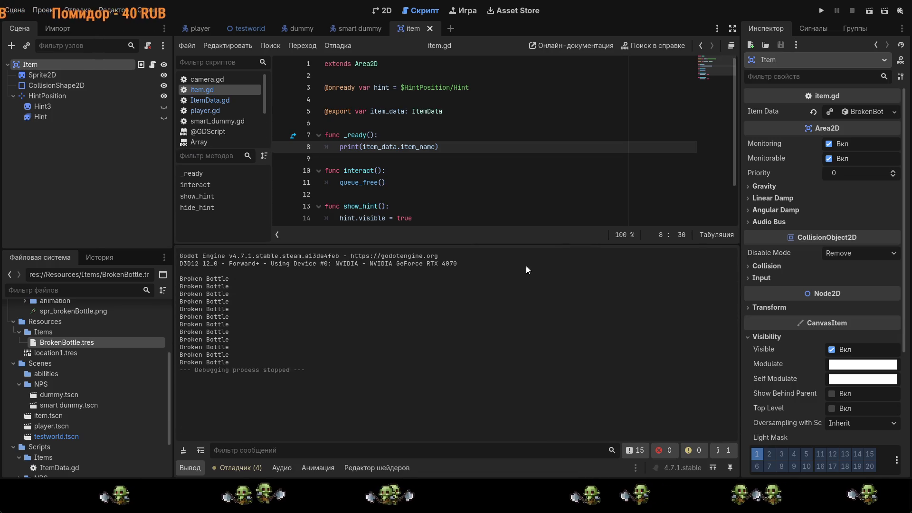
{"action": "left_click_drag", "start_coordinate": [180, 278], "coordinate": [233, 308]}
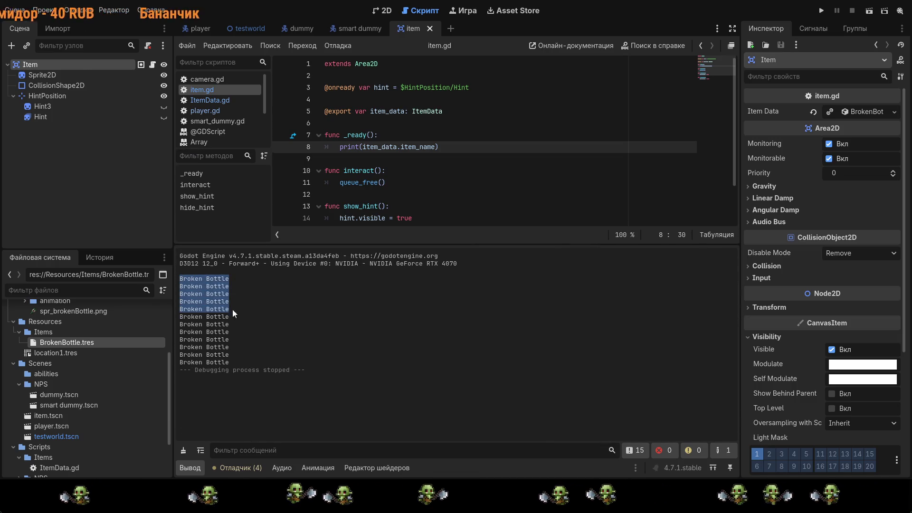
{"action": "left_click_drag", "start_coordinate": [180, 324], "coordinate": [216, 334]}
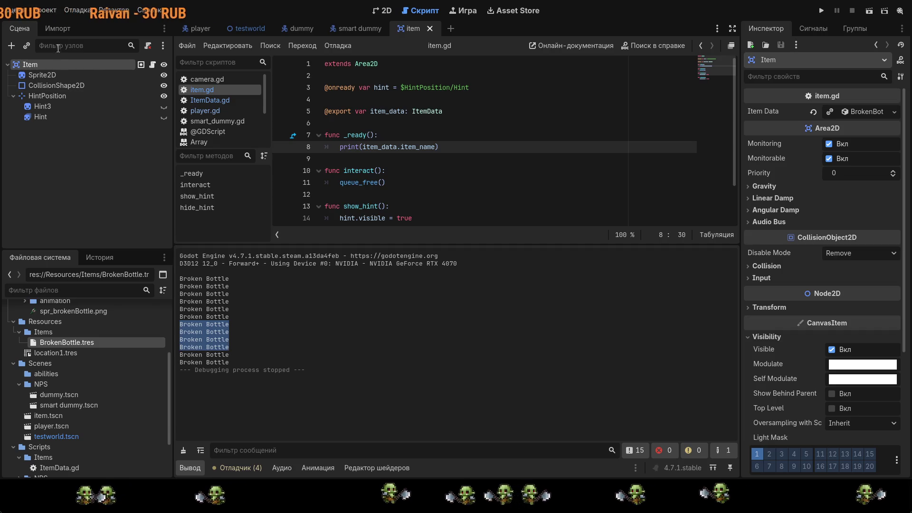
- Switch to the testworld scene and shrink the Output panel so the whole script shows
{"action": "left_click", "coordinate": [243, 30]}
{"action": "scroll", "coordinate": [75, 166], "scroll_direction": "down", "scroll_amount": 2}
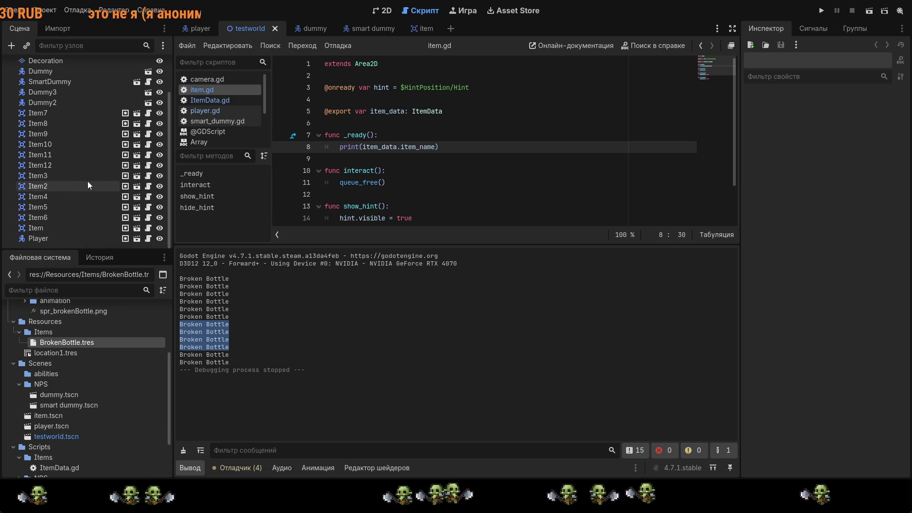
{"action": "scroll", "coordinate": [87, 185], "scroll_direction": "up", "scroll_amount": 2}
{"action": "left_click", "coordinate": [352, 355]}
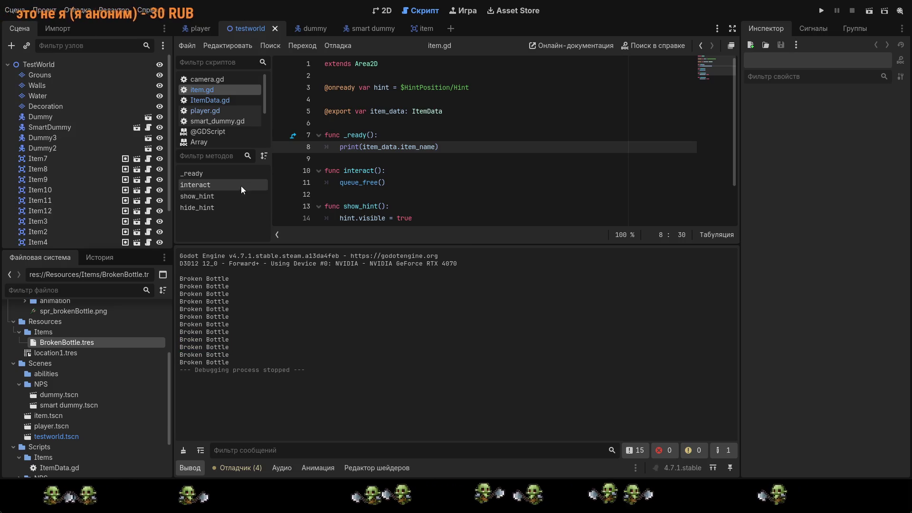
{"action": "left_click", "coordinate": [476, 170]}
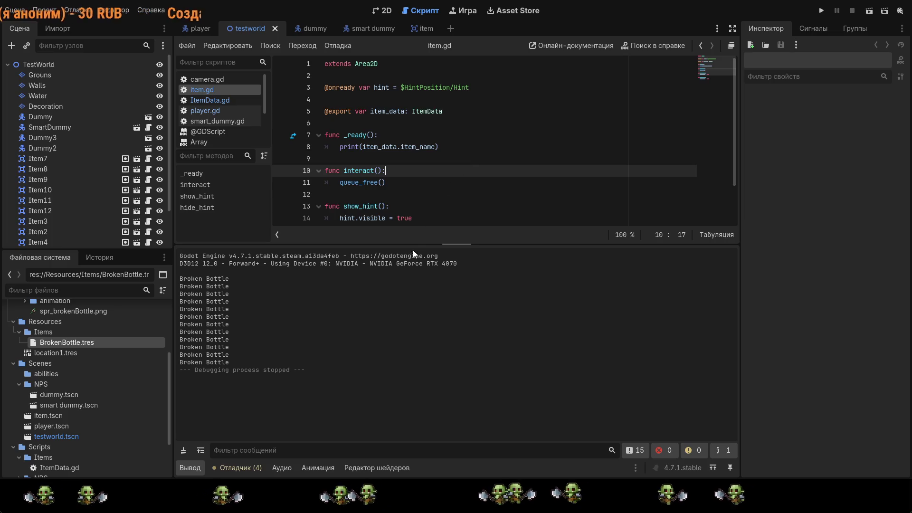
{"action": "left_click_drag", "start_coordinate": [411, 246], "coordinate": [410, 356]}
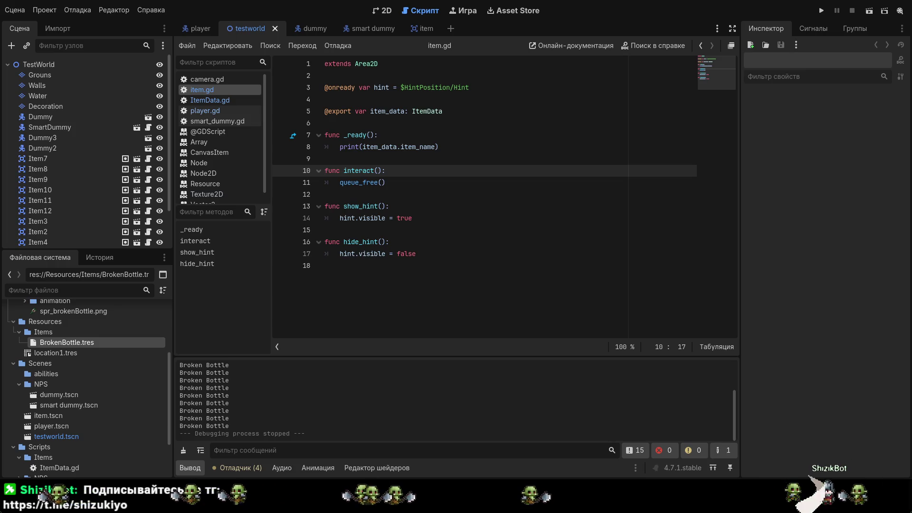
- Prefix the func _ready line and its print line in item.gd with # and save
{"action": "left_click_drag", "start_coordinate": [324, 134], "coordinate": [441, 148]}
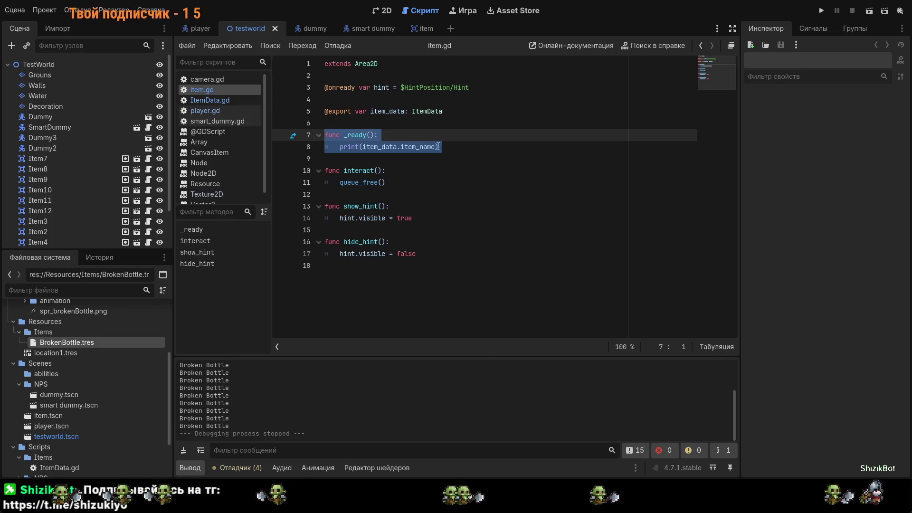
{"action": "left_click", "coordinate": [340, 147]}
{"action": "type", "text": "#"}
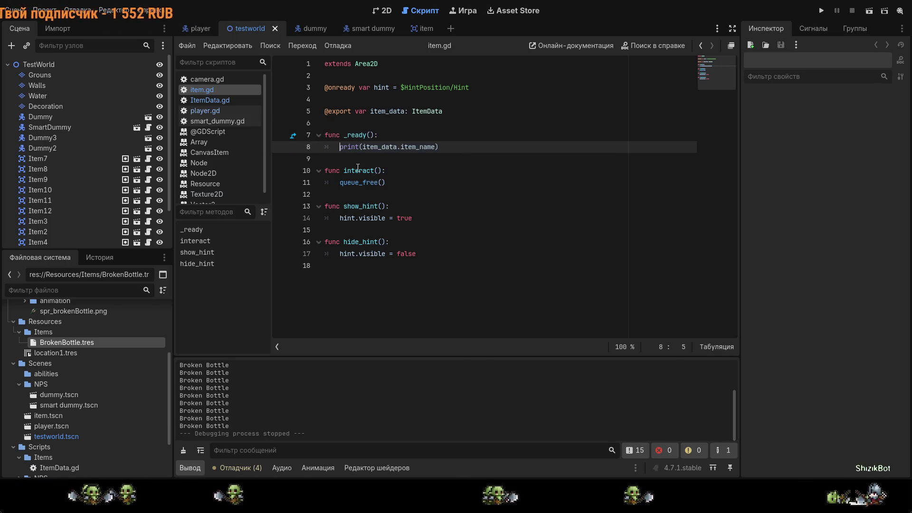
{"action": "left_click", "coordinate": [326, 136]}
{"action": "type", "text": "#"}
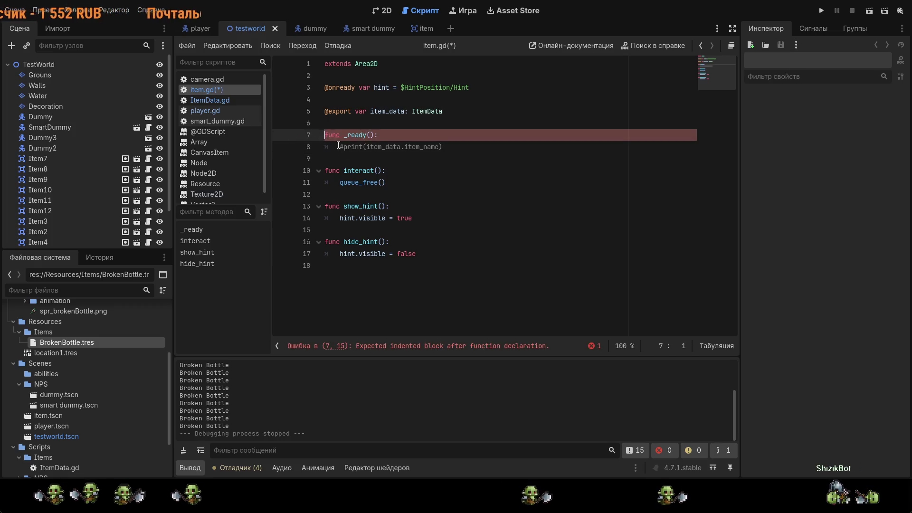
{"action": "left_click", "coordinate": [502, 186]}
{"action": "key", "text": "ctrl+s"}
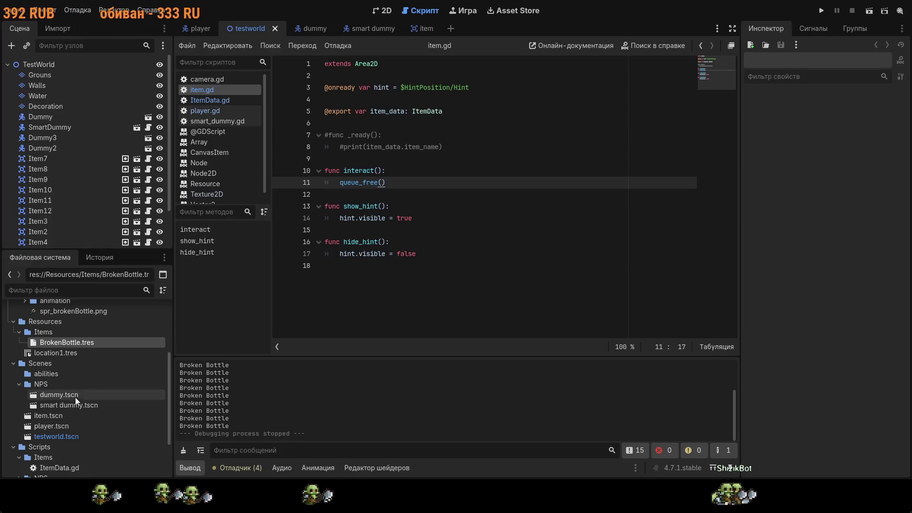
- Show BrokenBottle.tres's filled-in values in the Inspector, then bring ItemData.gd back into the script editor
{"action": "scroll", "coordinate": [75, 397], "scroll_direction": "down", "scroll_amount": 2}
{"action": "scroll", "coordinate": [56, 420], "scroll_direction": "up", "scroll_amount": 2}
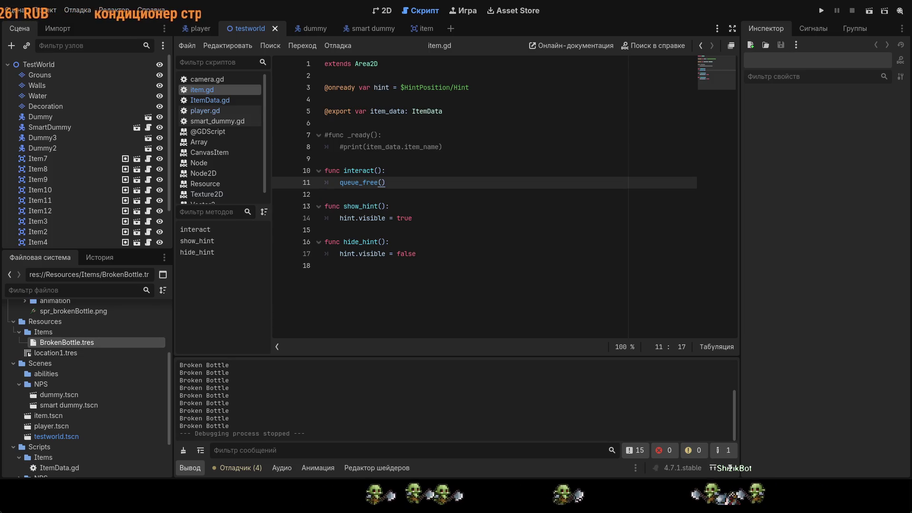
{"action": "left_click", "coordinate": [89, 344]}
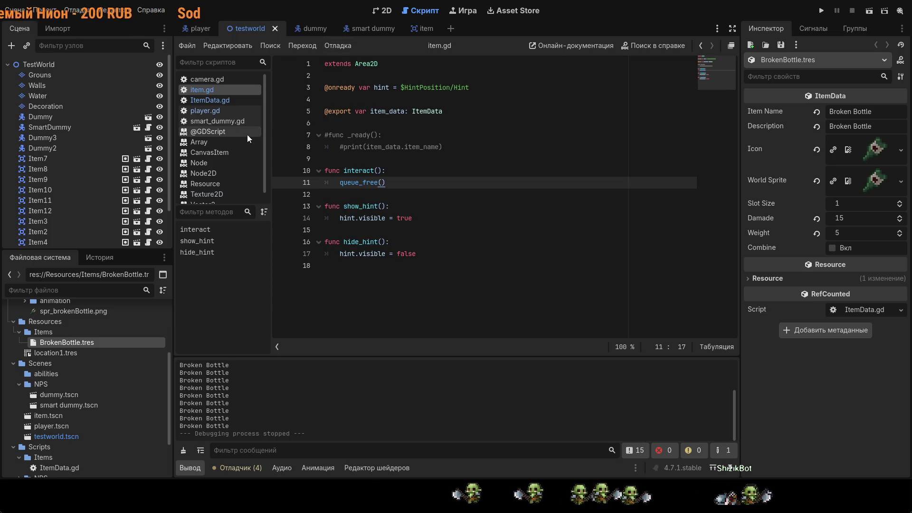
{"action": "left_click", "coordinate": [213, 101]}
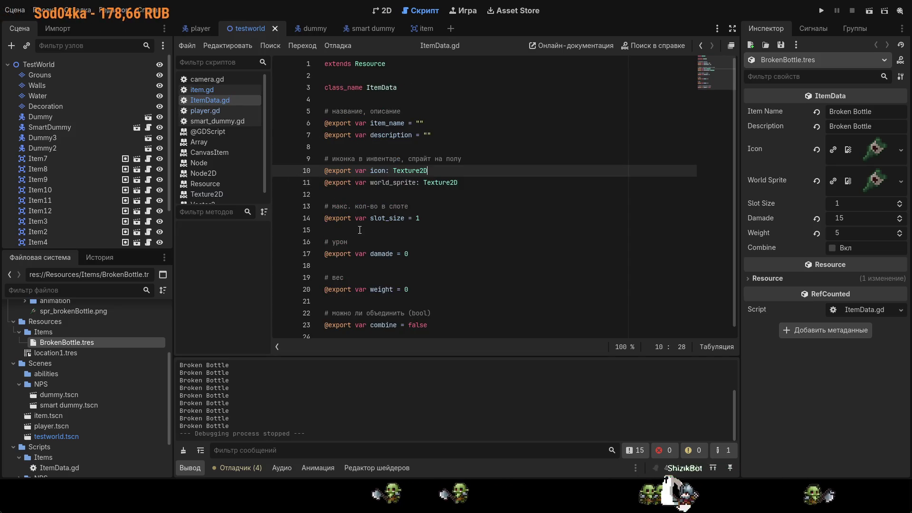
- Place the caret right after the hash of the slot-size comment on line 13 of ItemData.gd
{"action": "left_click", "coordinate": [382, 206]}
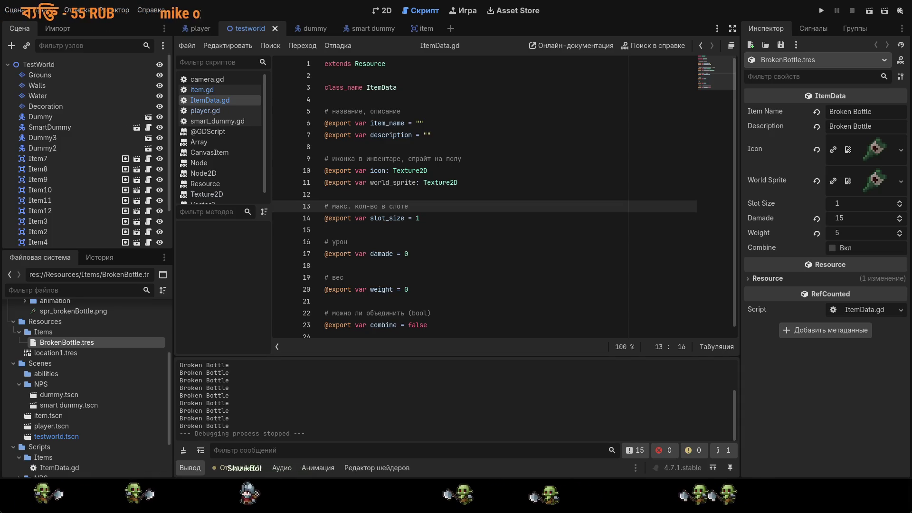
{"action": "left_click", "coordinate": [329, 206]}
- Make the slot-size and icon comments ## doc comments, adding 'предметов' to the slot note
{"action": "type", "text": "И"}
{"action": "key", "text": "BackSpace"}
{"action": "type", "text": "#"}
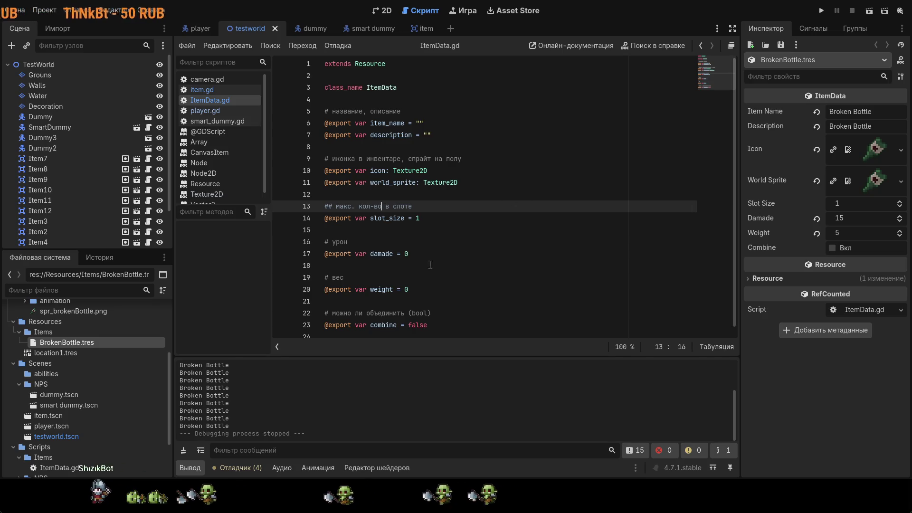
{"action": "type", "text": "предметов"}
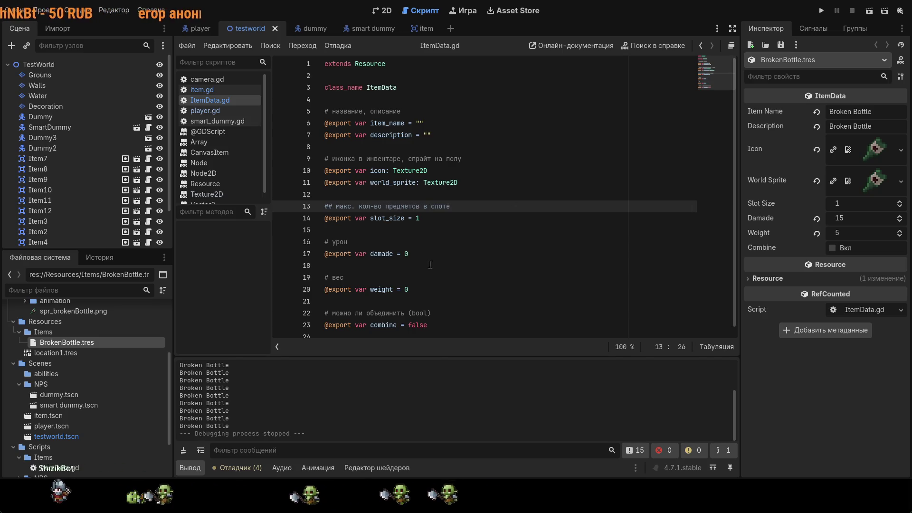
{"action": "left_click", "coordinate": [331, 161]}
{"action": "type", "text": "#"}
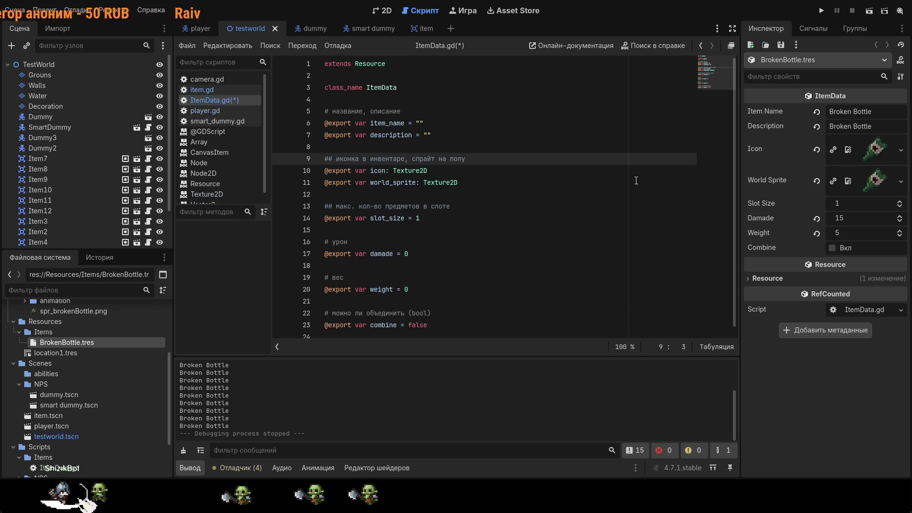
- Adjust the blank lines around world_sprite and the icon property and save ItemData.gd
{"action": "left_click", "coordinate": [636, 180]}
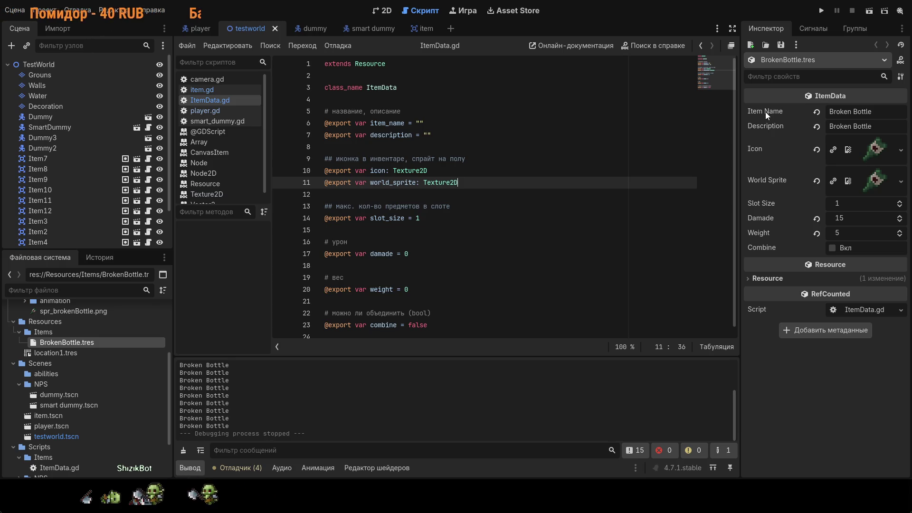
{"action": "key", "text": "ctrl+shift+Return"}
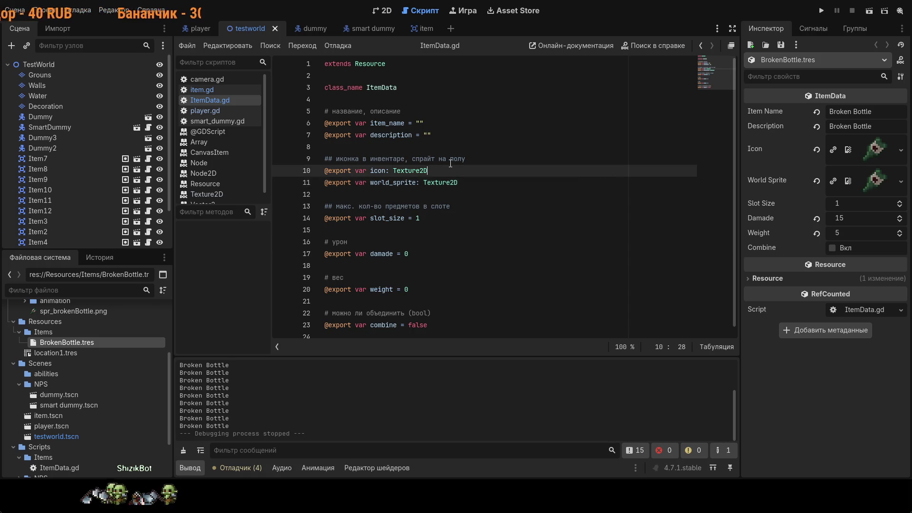
{"action": "key", "text": "ctrl+s"}
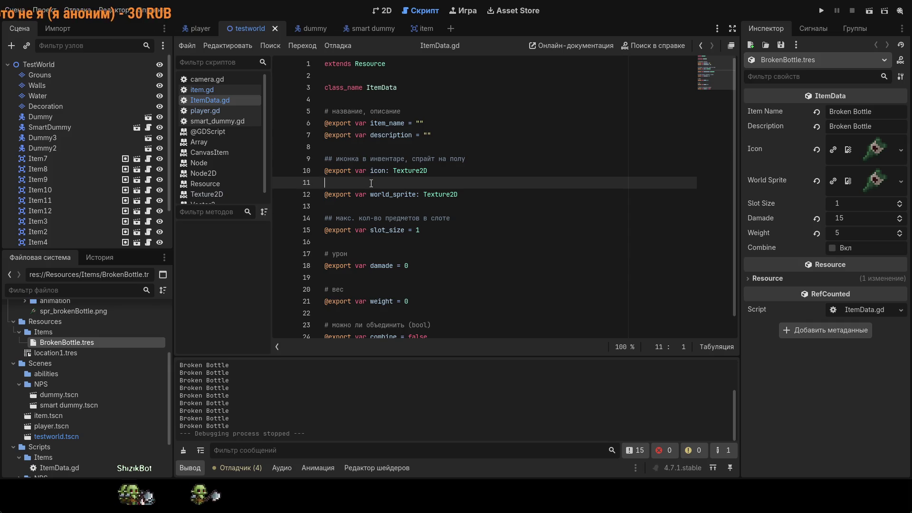
{"action": "key", "text": "BackSpace"}
{"action": "key", "text": "ctrl+s"}
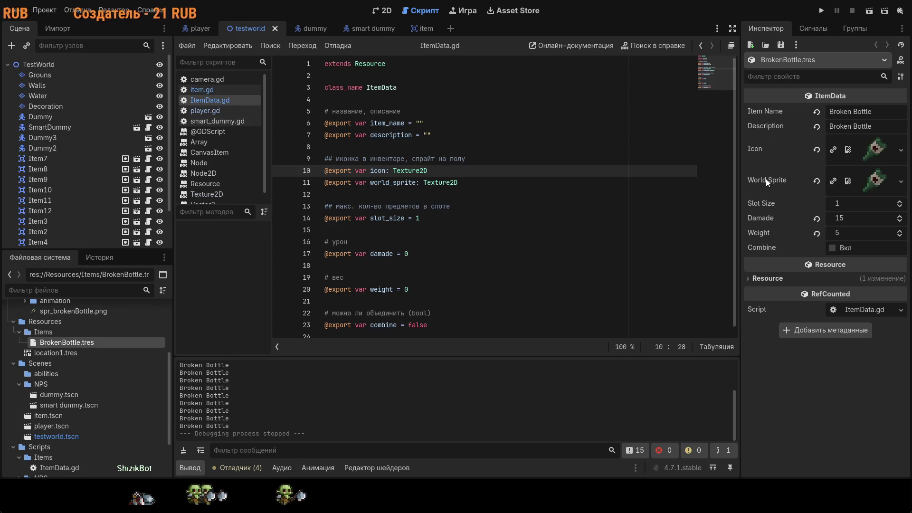
{"action": "key", "text": "Return"}
{"action": "key", "text": "Return"}
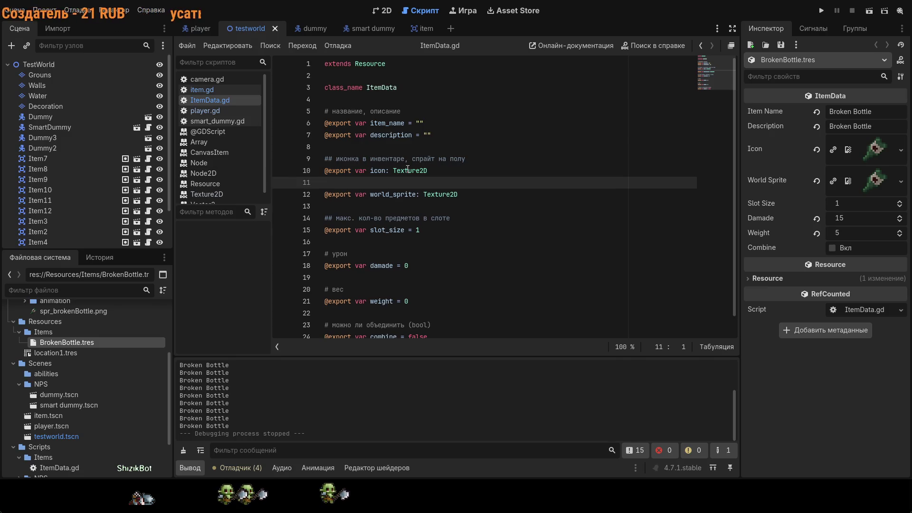
- Remove ', спрайт на полу' from the icon comment and add '## текстура спрайта в мире' above world_sprite, then save
{"action": "double_click", "coordinate": [451, 160]}
{"action": "left_click_drag", "start_coordinate": [452, 159], "coordinate": [408, 163]}
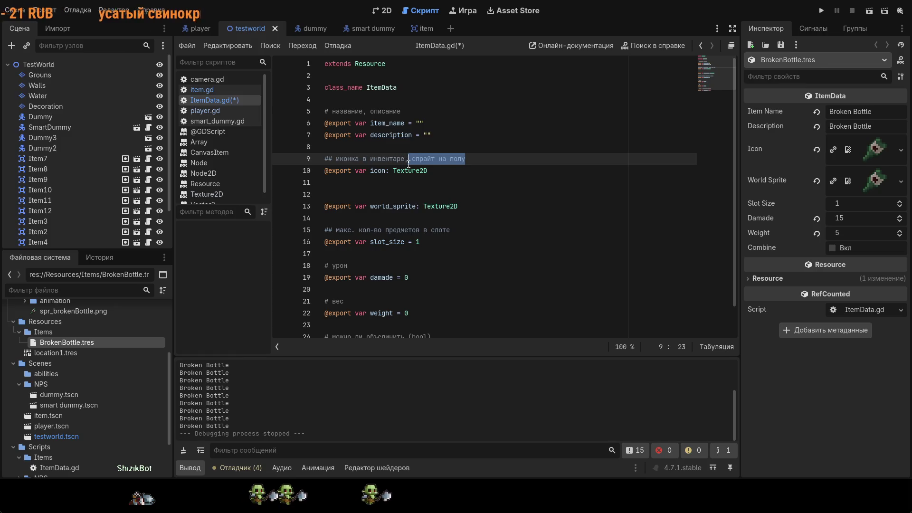
{"action": "key", "text": "BackSpace"}
{"action": "key", "text": "BackSpace"}
{"action": "key", "text": "BackSpace"}
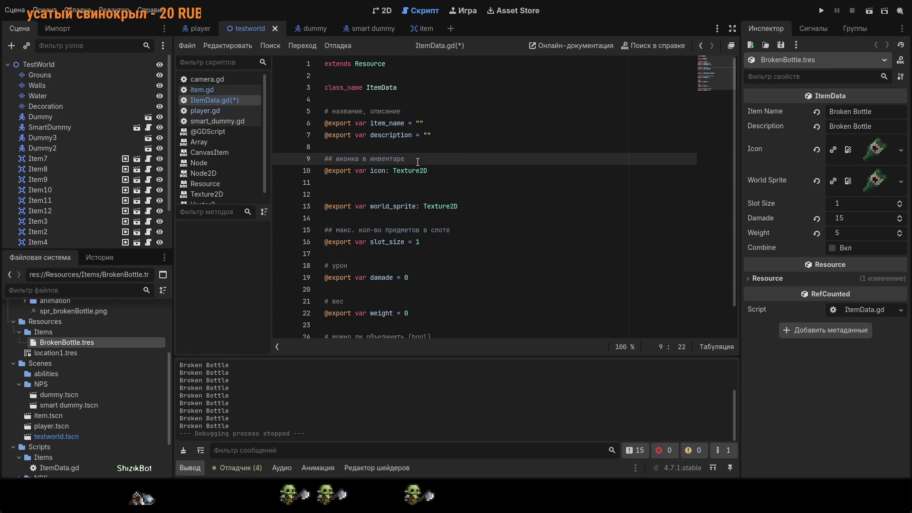
{"action": "key", "text": "Down"}
{"action": "key", "text": "Down"}
{"action": "key", "text": "Down"}
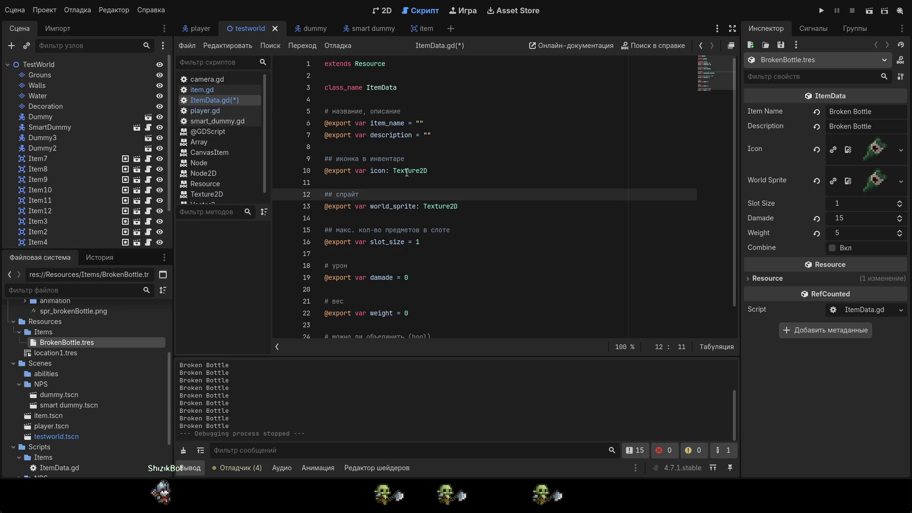
{"action": "key", "text": "BackSpace"}
{"action": "key", "text": "BackSpace"}
{"action": "key", "text": "BackSpace"}
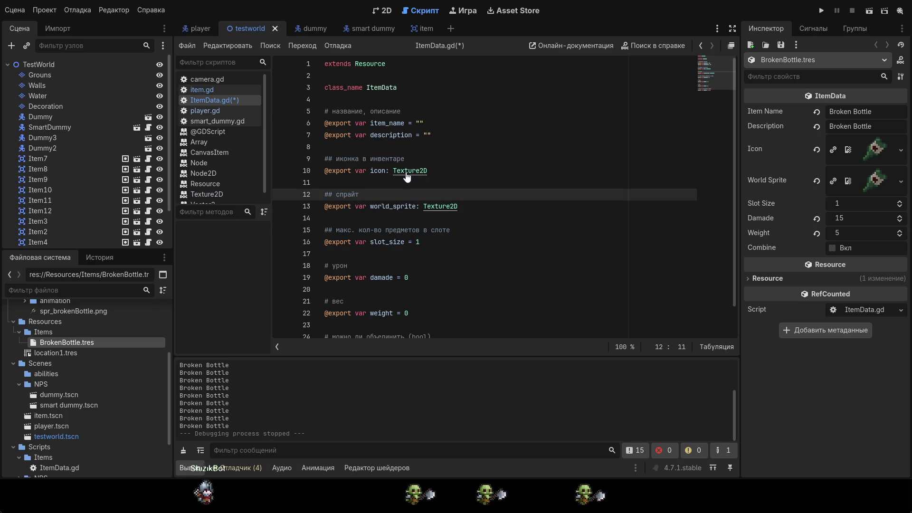
{"action": "type", "text": "текксту"}
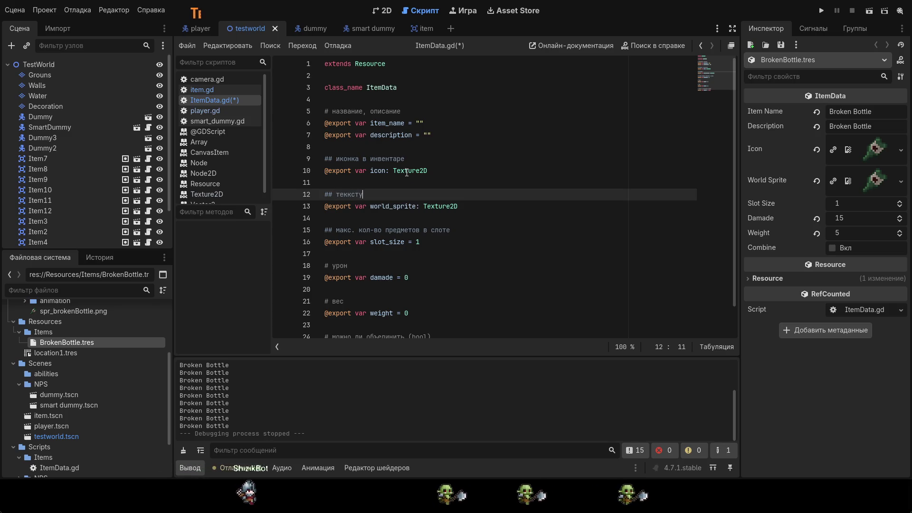
{"action": "key", "text": "BackSpace"}
{"action": "key", "text": "BackSpace"}
{"action": "key", "text": "BackSpace"}
{"action": "type", "text": "тура "}
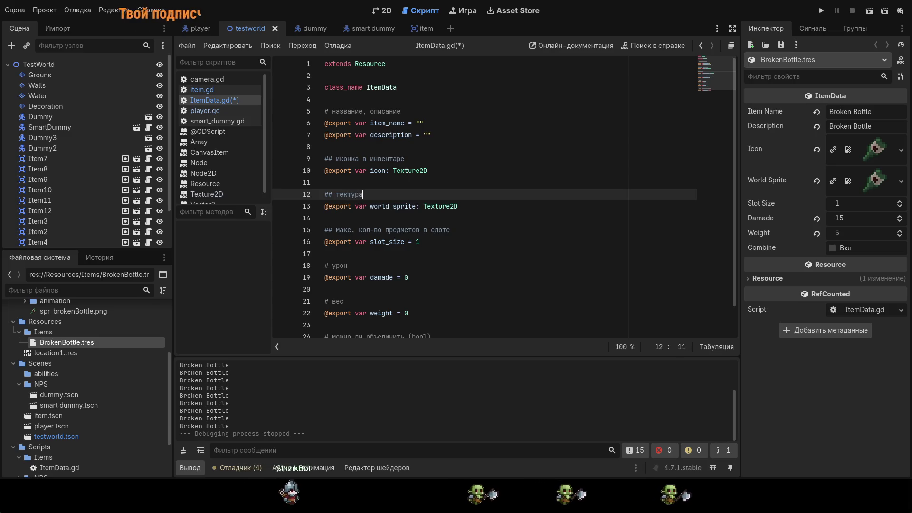
{"action": "type", "text": "спрай"}
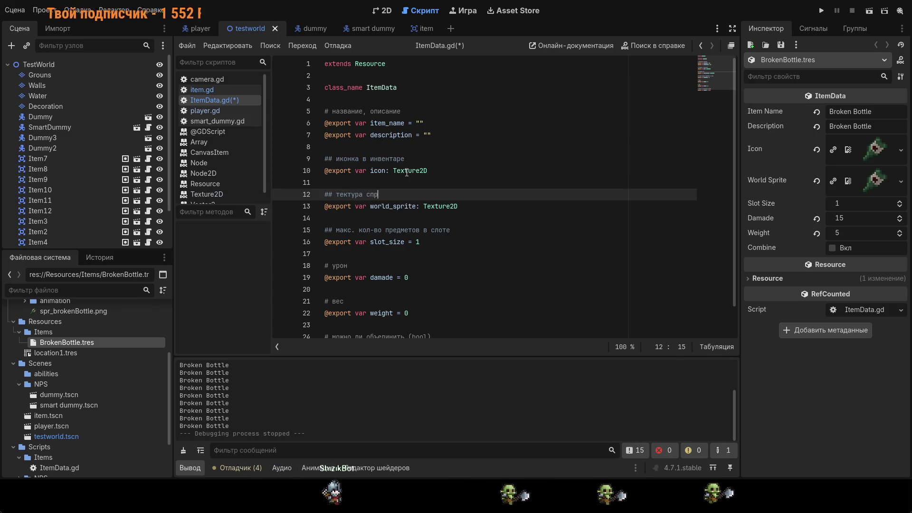
{"action": "type", "text": "та в "}
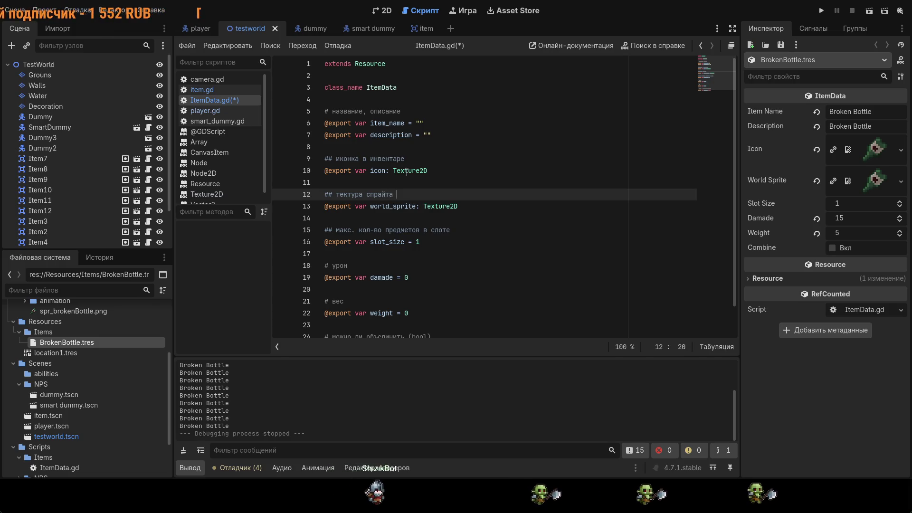
{"action": "type", "text": "мире"}
{"action": "key", "text": "ctrl+s"}
- Reword the icon comment to 'текстура иконки в инвентаре'
{"action": "left_click", "coordinate": [336, 159]}
{"action": "type", "text": "т"}
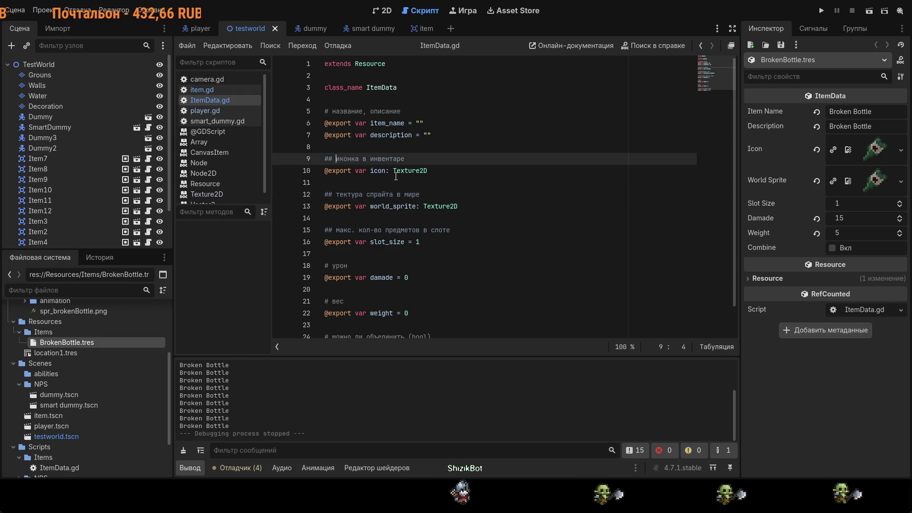
{"action": "type", "text": "екстура"}
{"action": "key", "text": "ctrl+Right"}
{"action": "key", "text": "BackSpace"}
{"action": "type", "text": "и"}
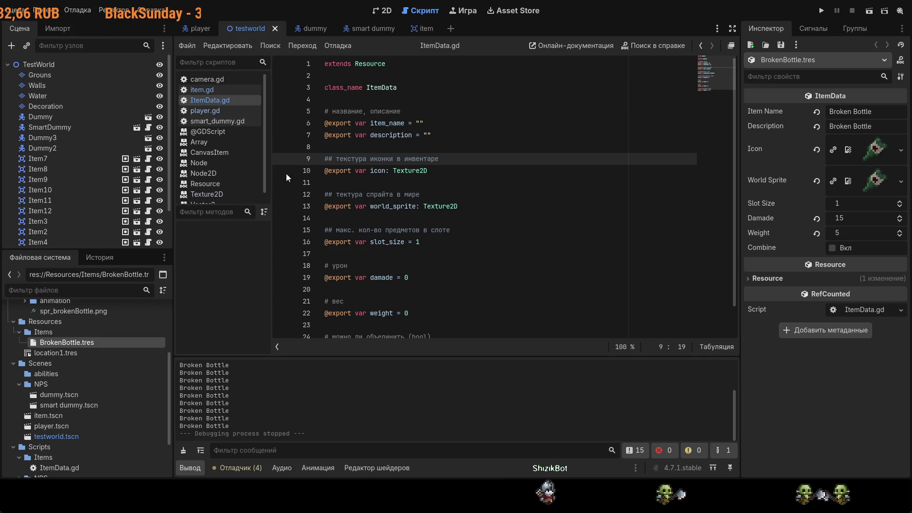
{"action": "left_click", "coordinate": [435, 124]}
- Split the shared name/description comment into separate comments above item_name and description, and revise the damage comment
{"action": "key", "text": "Return"}
{"action": "key", "text": "Return"}
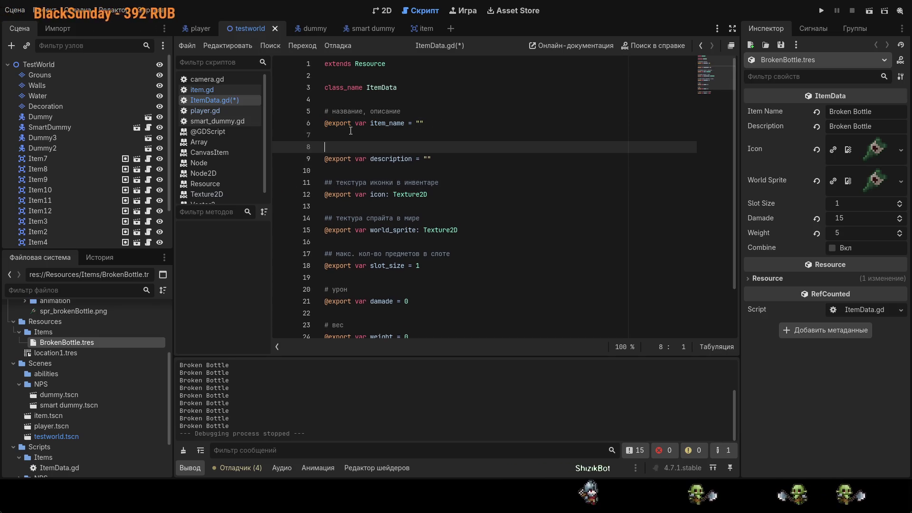
{"action": "left_click_drag", "start_coordinate": [406, 114], "coordinate": [364, 116]}
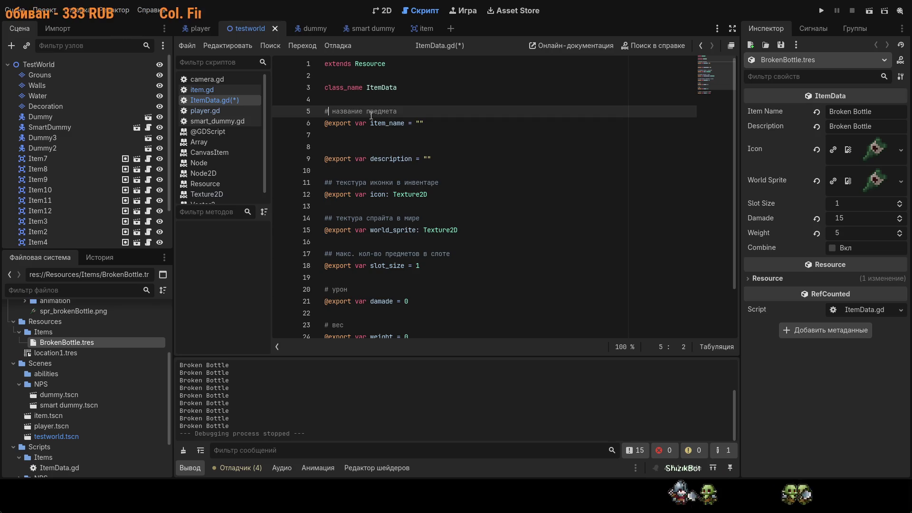
{"action": "key", "text": "Down"}
{"action": "key", "text": "Down"}
{"action": "key", "text": "Down"}
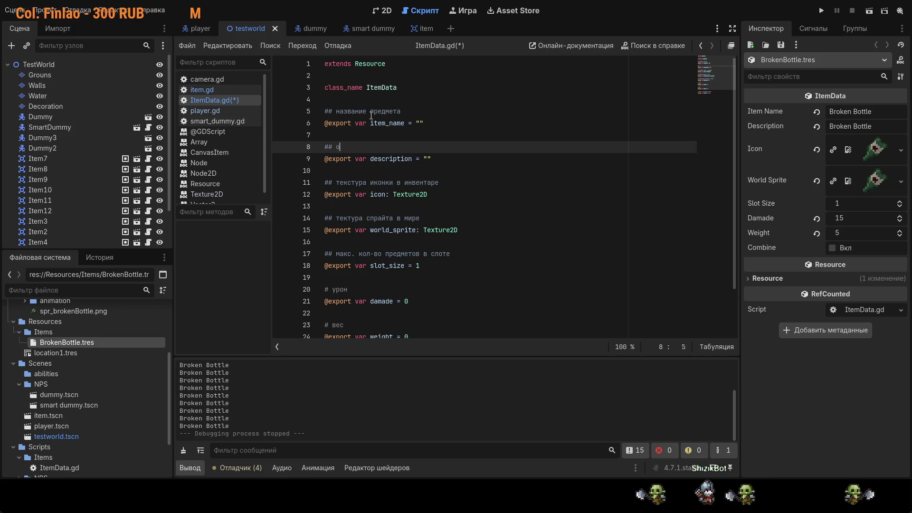
{"action": "type", "text": "исание предмета"}
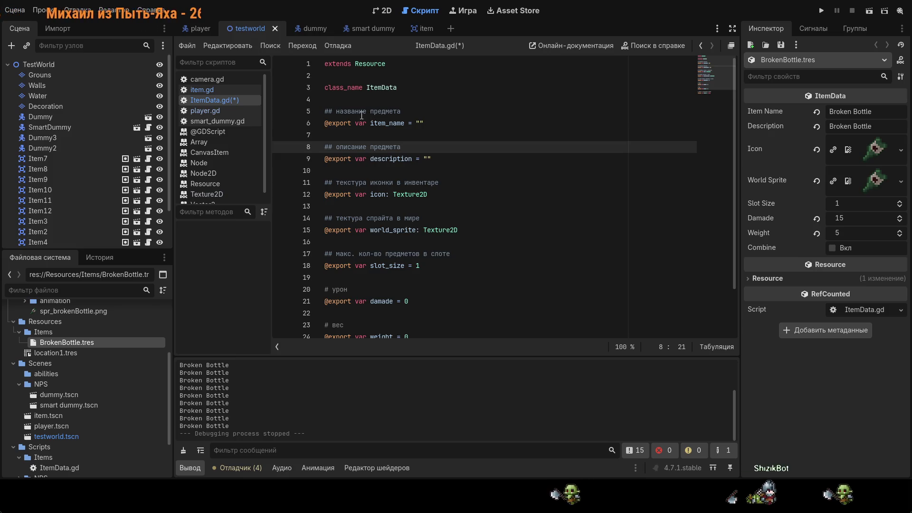
{"action": "scroll", "coordinate": [414, 188], "scroll_direction": "down", "scroll_amount": 2}
{"action": "left_click", "coordinate": [334, 232]}
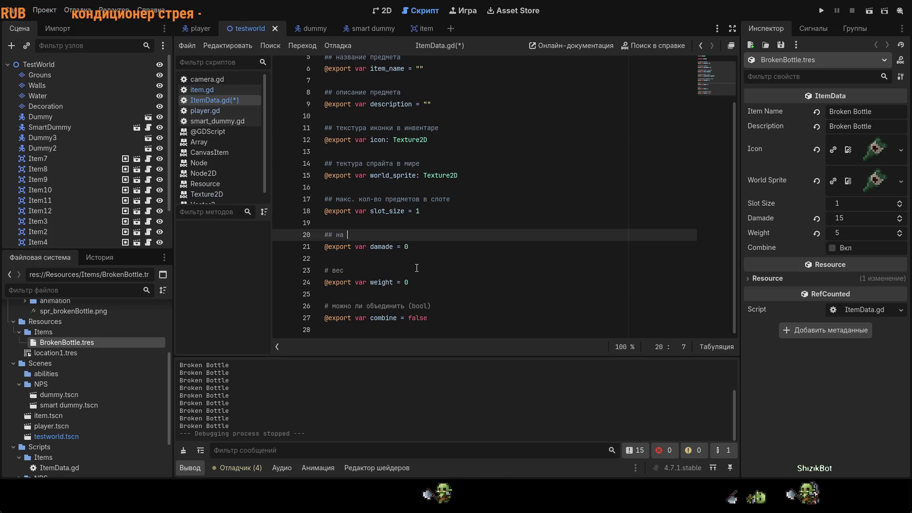
{"action": "type", "text": "имы"}
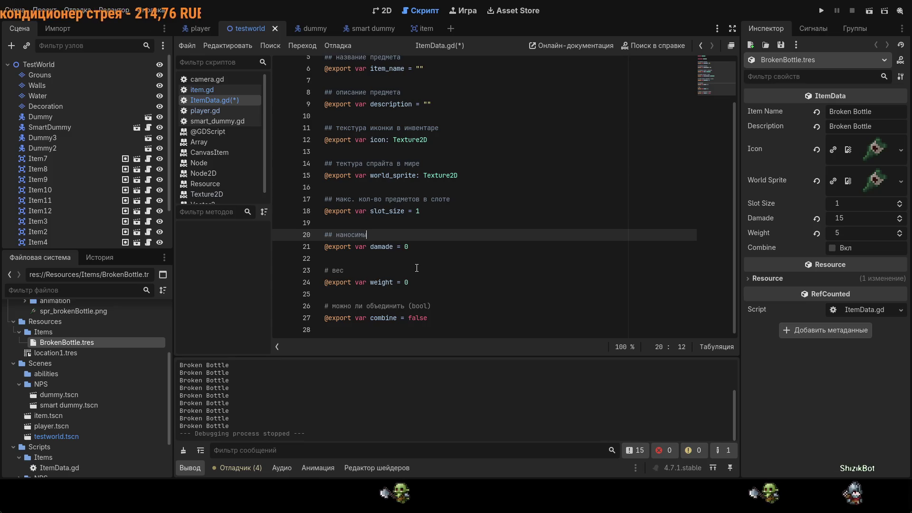
{"action": "type", "text": "он"}
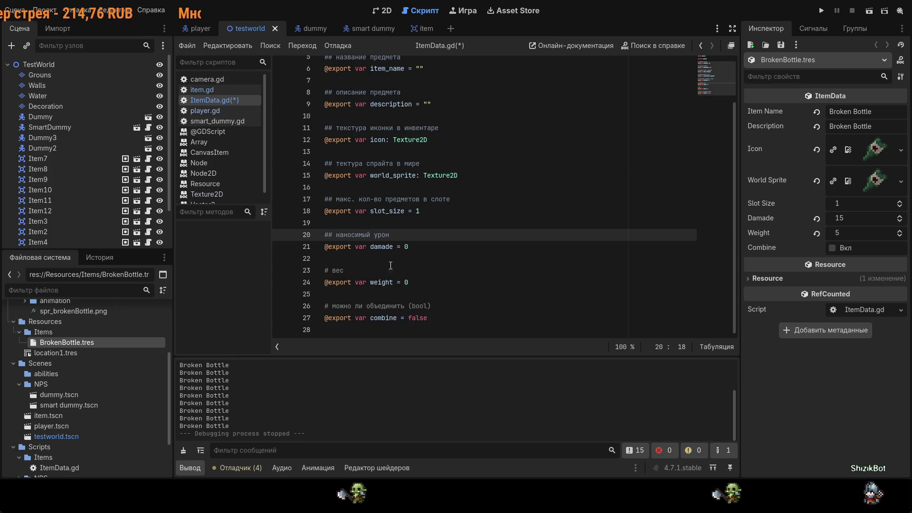
- Add a second # to the weight (вес) and combine comments so both become doc comments
{"action": "left_click", "coordinate": [332, 270]}
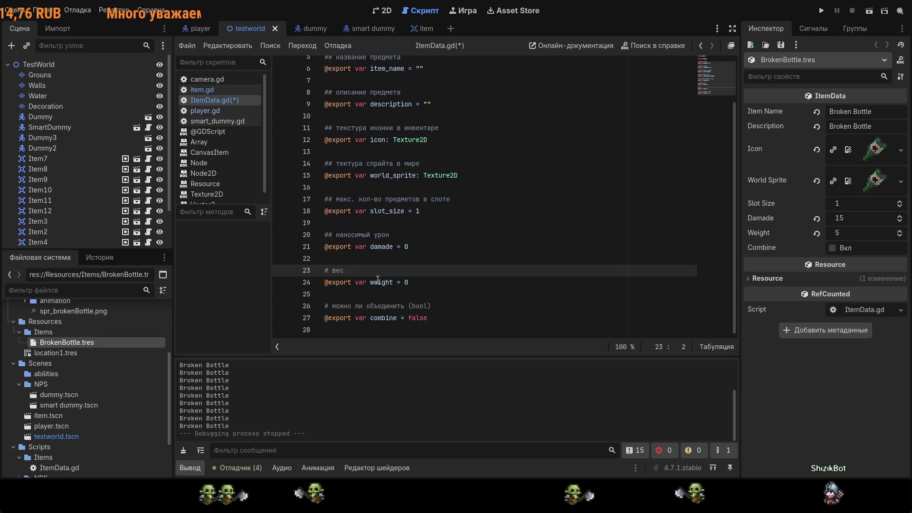
{"action": "type", "text": "#"}
{"action": "key", "text": "Down"}
{"action": "key", "text": "Down"}
{"action": "key", "text": "Down"}
{"action": "type", "text": "#"}
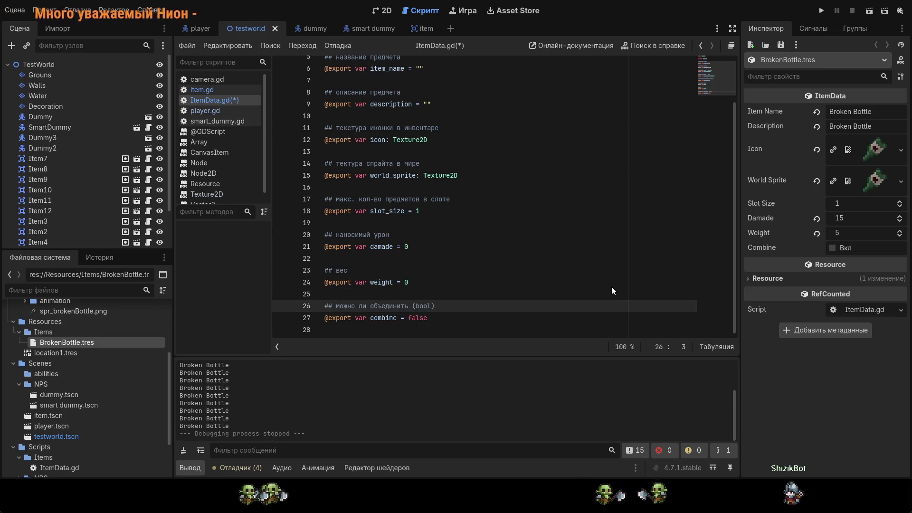
{"action": "left_click", "coordinate": [490, 328]}
- Write '# можно ли использовать(хилка и тд)' below combine and begin another # line under it
{"action": "key", "text": "Return"}
{"action": "key", "text": "Return"}
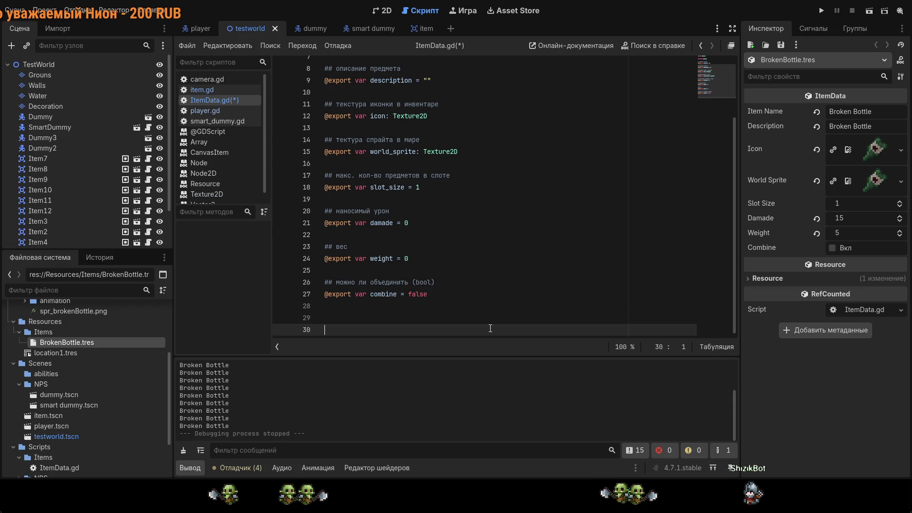
{"action": "key", "text": "Up"}
{"action": "type", "text": "# "}
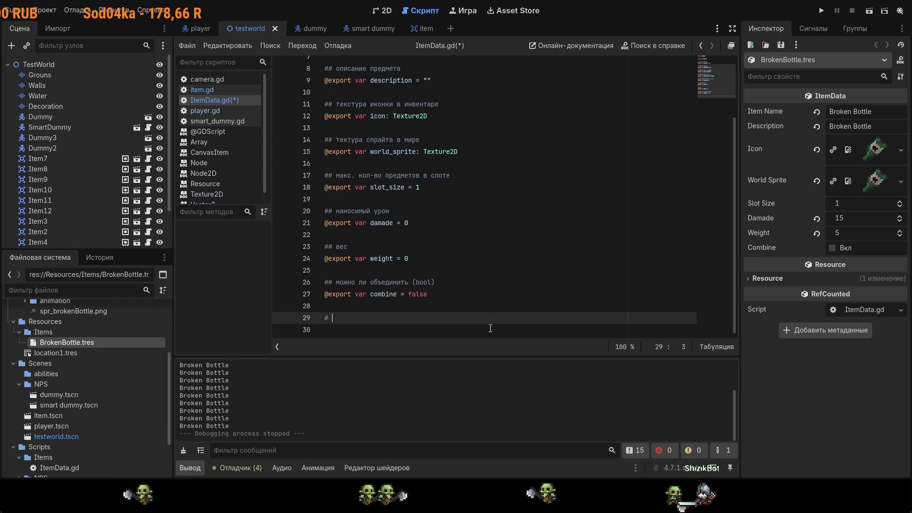
{"action": "type", "text": "можно ли испо"}
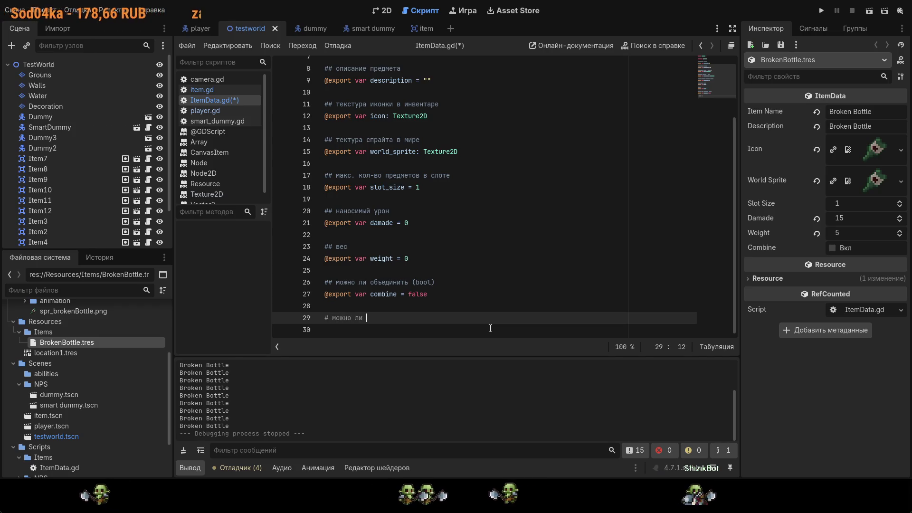
{"action": "type", "text": "льзовать"}
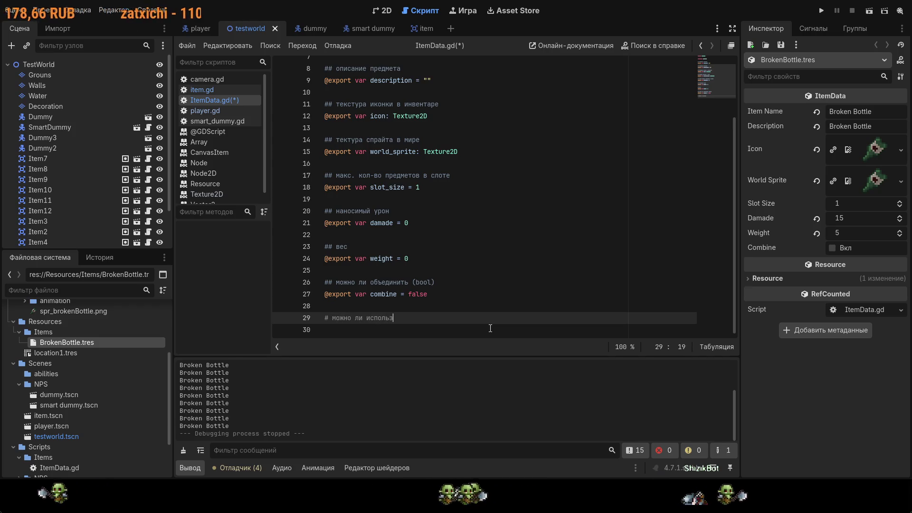
{"action": "key", "text": "BackSpace"}
{"action": "type", "text": "("}
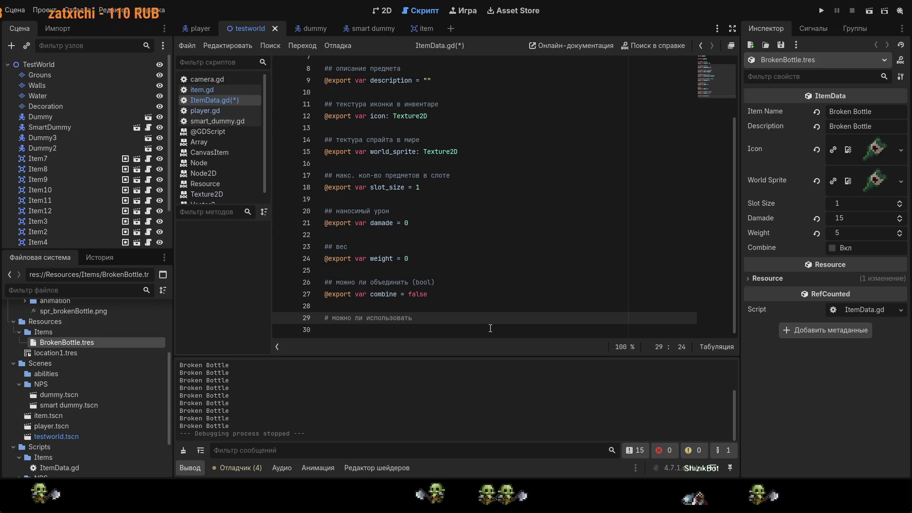
{"action": "type", "text": "хилка и"}
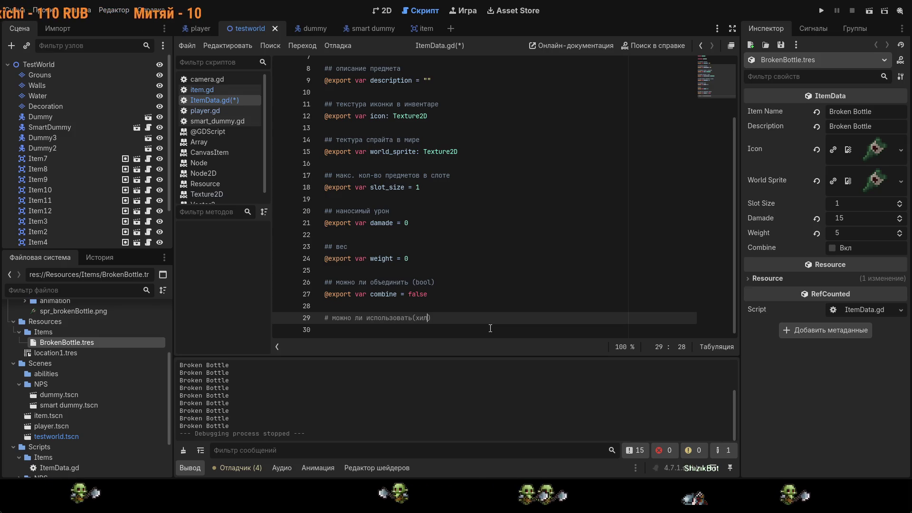
{"action": "type", "text": " тд)"}
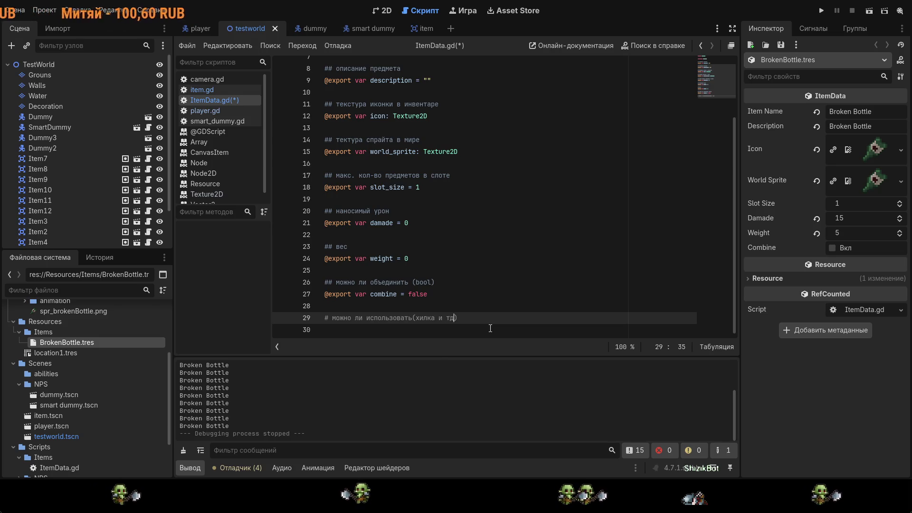
{"action": "key", "text": "Return"}
{"action": "type", "text": "#"}
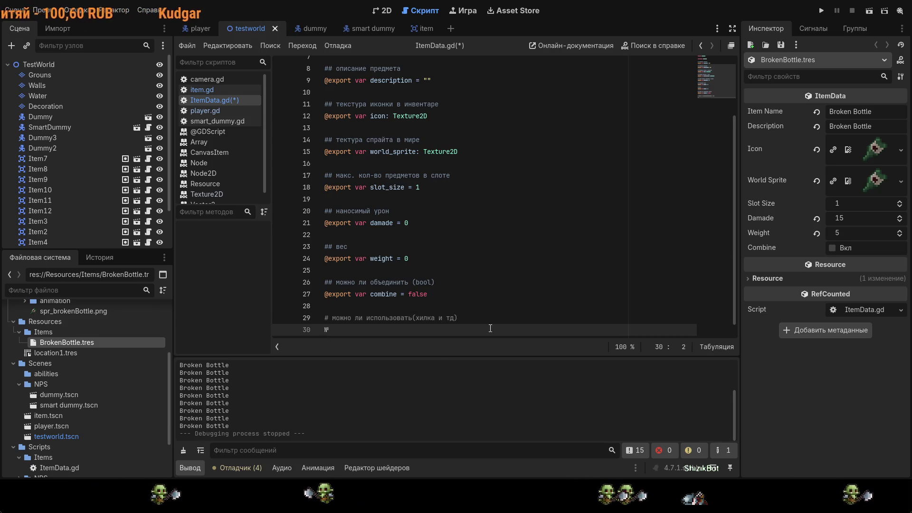
{"action": "scroll", "coordinate": [490, 328], "scroll_direction": "down", "scroll_amount": 1}
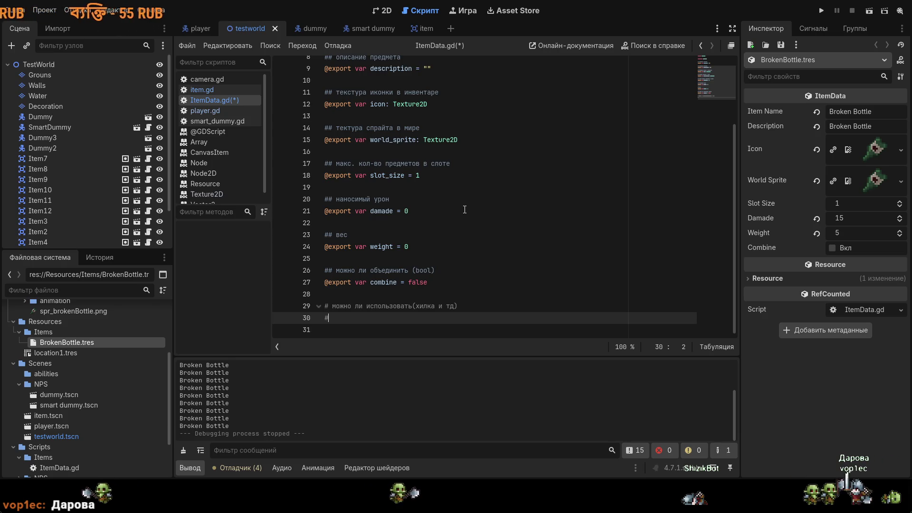
{"action": "left_click", "coordinate": [319, 307]}
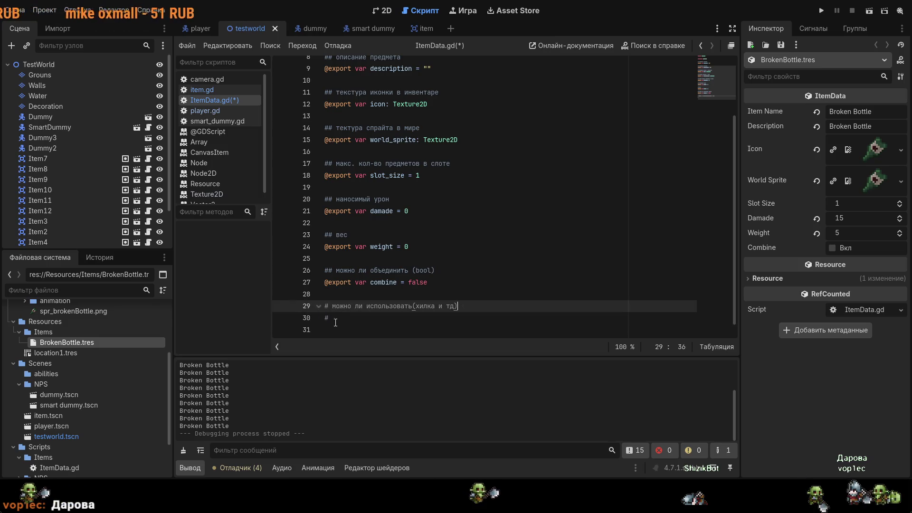
{"action": "left_click", "coordinate": [335, 317]}
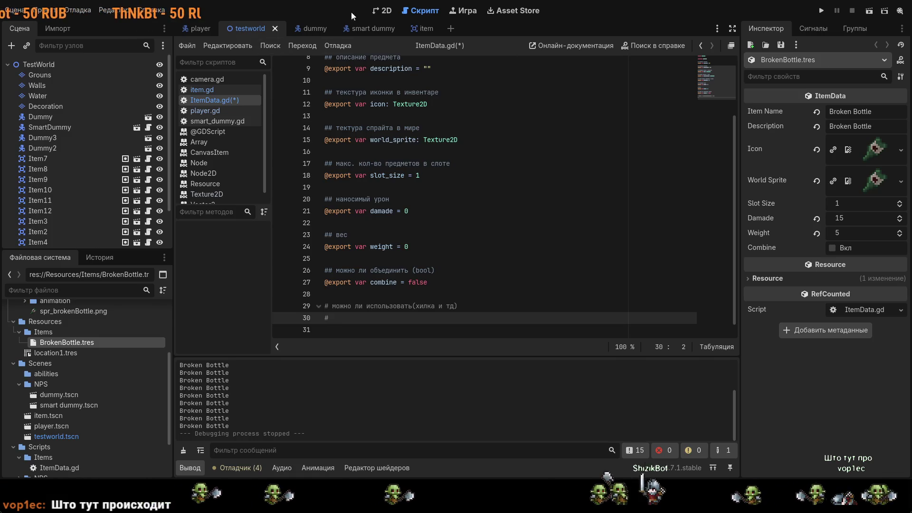
- Open the player scene in the 2D view and zoom around to inspect it
{"action": "left_click", "coordinate": [381, 11]}
{"action": "left_click", "coordinate": [200, 28]}
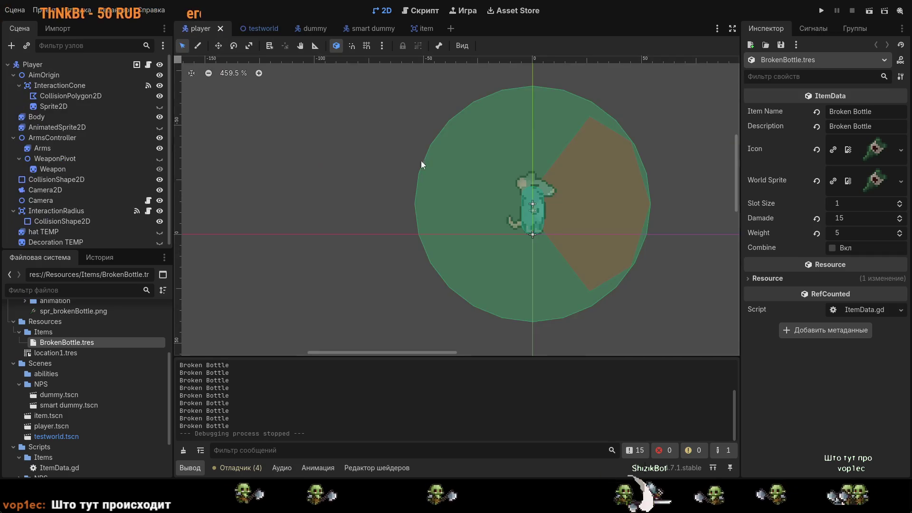
{"action": "scroll", "coordinate": [539, 200], "scroll_direction": "up", "scroll_amount": 10}
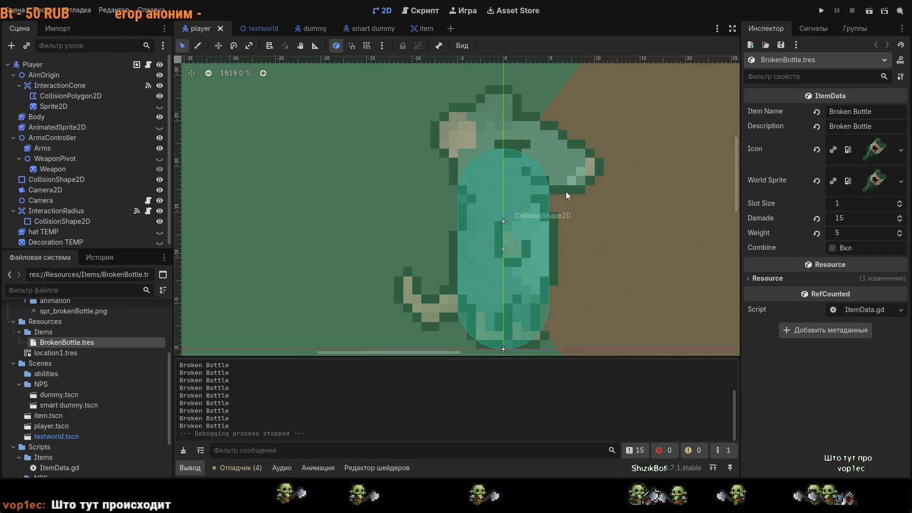
{"action": "scroll", "coordinate": [565, 196], "scroll_direction": "down", "scroll_amount": 3}
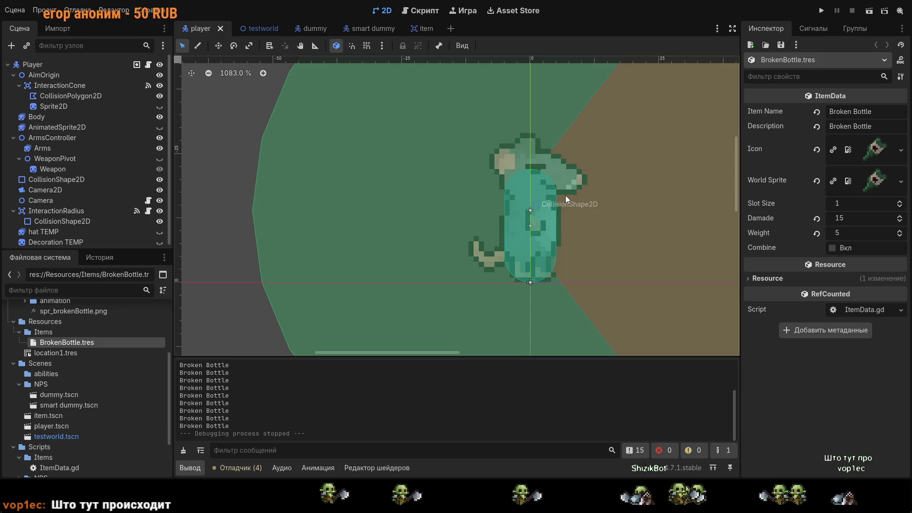
{"action": "scroll", "coordinate": [572, 195], "scroll_direction": "down", "scroll_amount": 3}
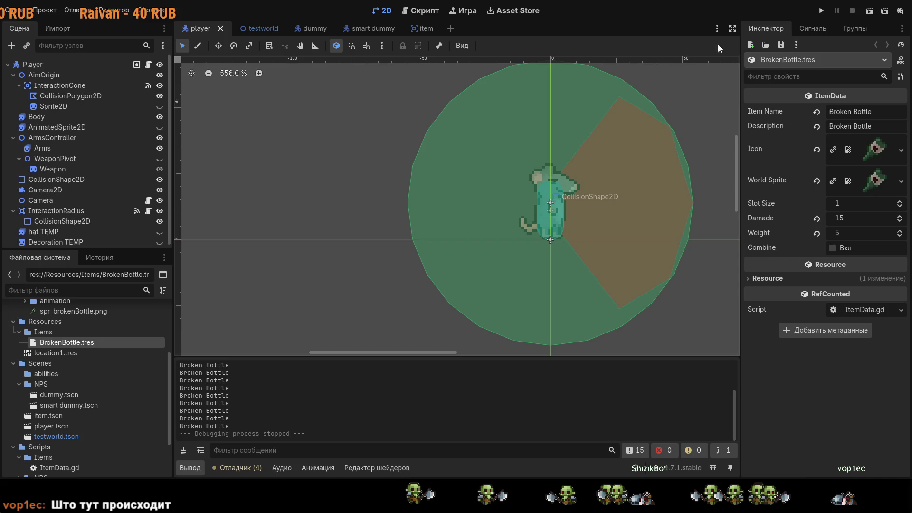
- Return to testworld, run and restart the project, then stop it with F8
{"action": "key", "text": "ctrl+Tab"}
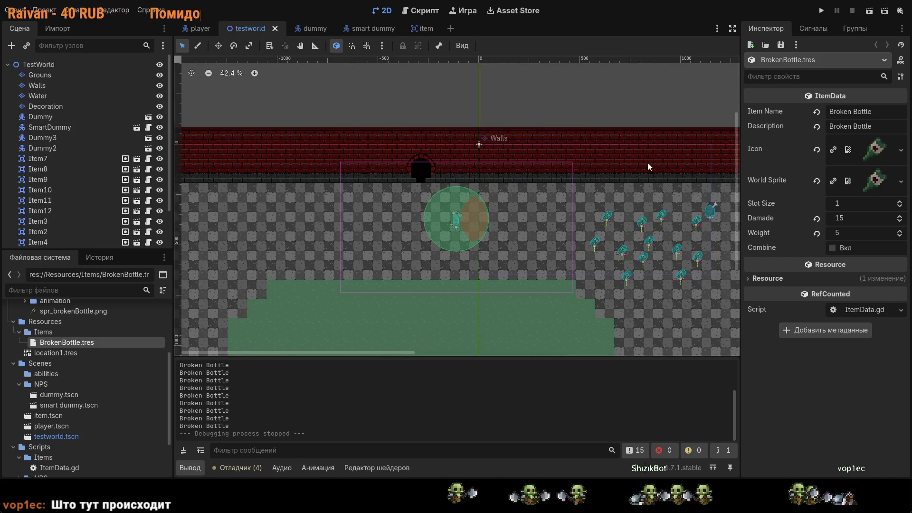
{"action": "left_click", "coordinate": [819, 12]}
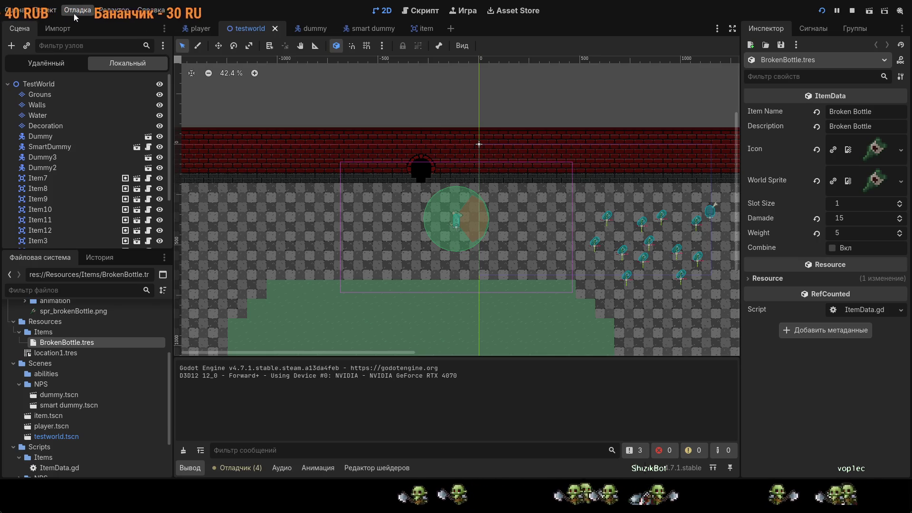
{"action": "left_click", "coordinate": [826, 15]}
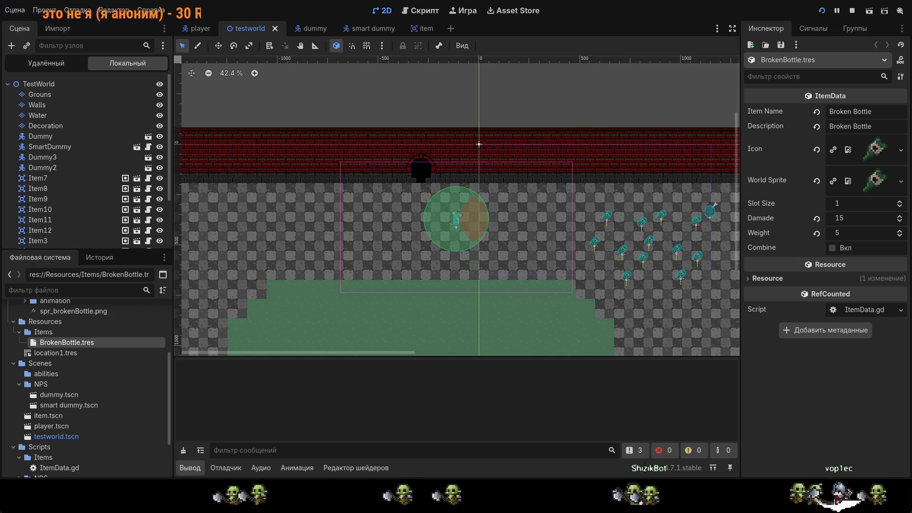
{"action": "key", "text": "F8"}
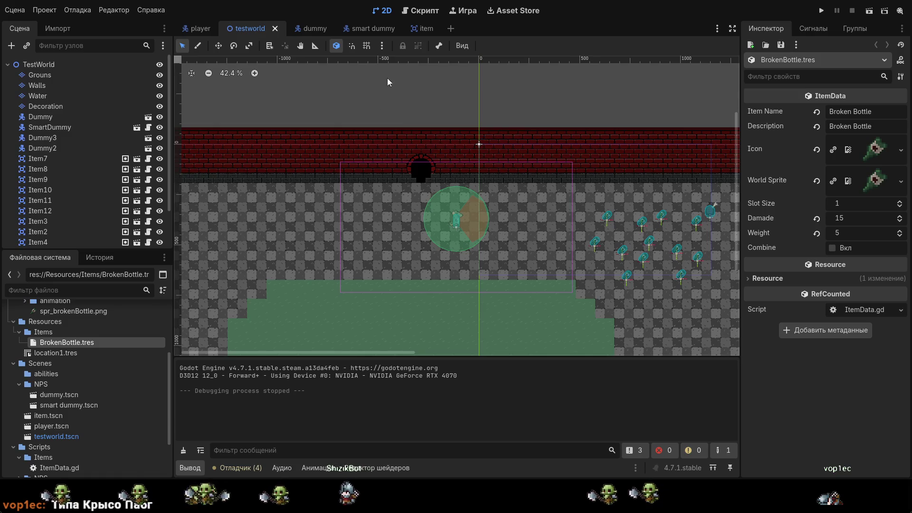
- Open the item scene, return to ItemData.gd and put the caret at the end of comment line 30
{"action": "left_click", "coordinate": [418, 29]}
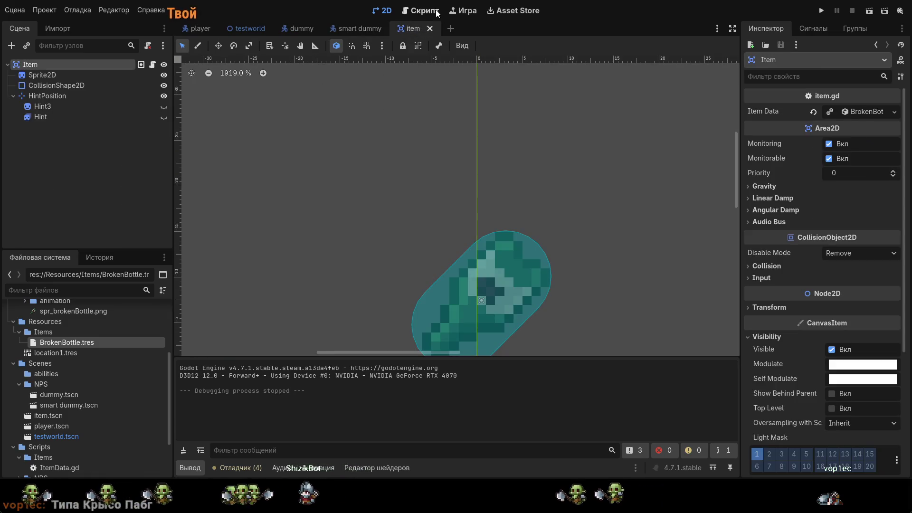
{"action": "left_click", "coordinate": [431, 10]}
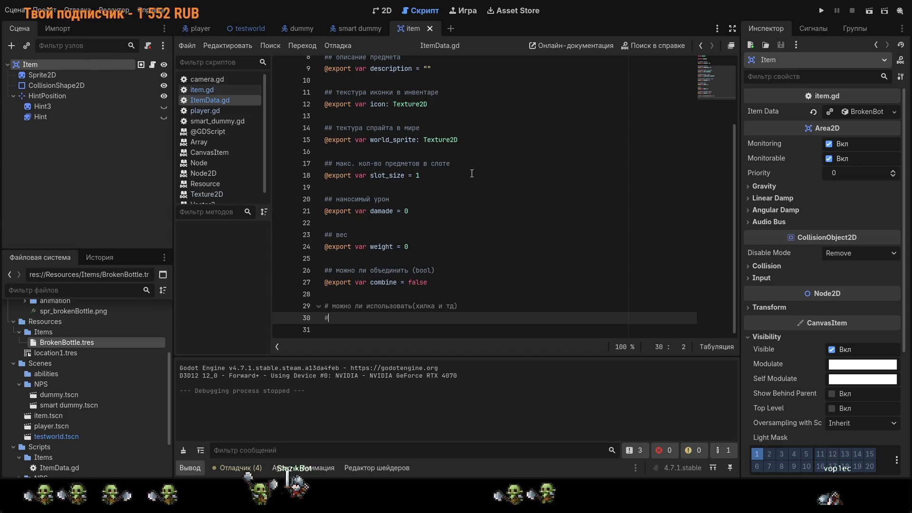
{"action": "scroll", "coordinate": [475, 173], "scroll_direction": "up", "scroll_amount": 3}
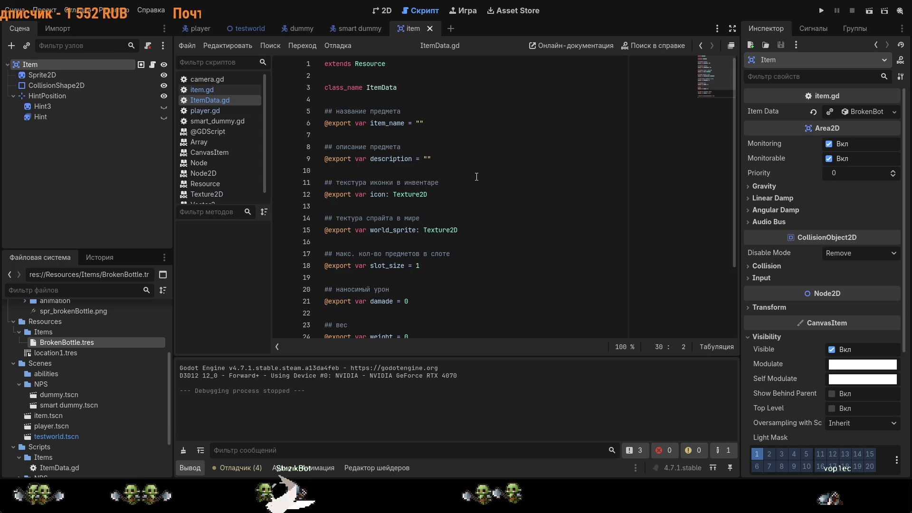
{"action": "scroll", "coordinate": [476, 177], "scroll_direction": "down", "scroll_amount": 3}
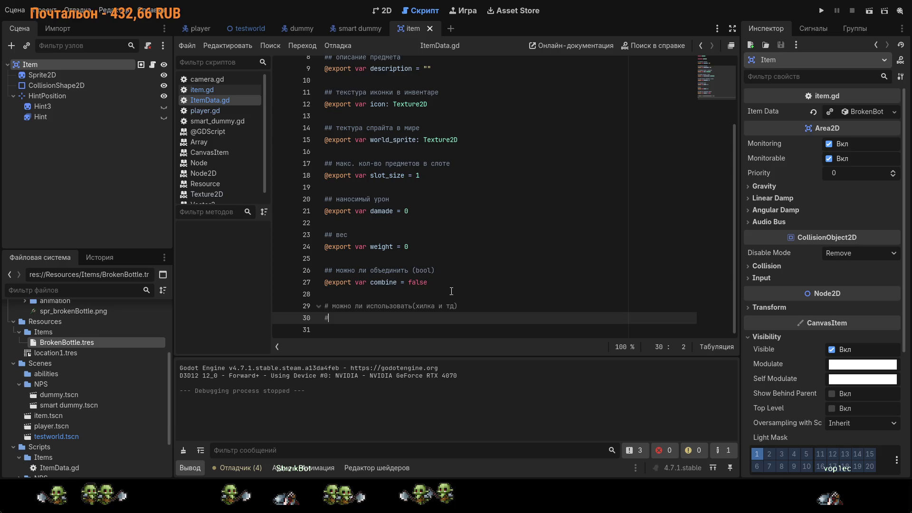
{"action": "left_click", "coordinate": [427, 247]}
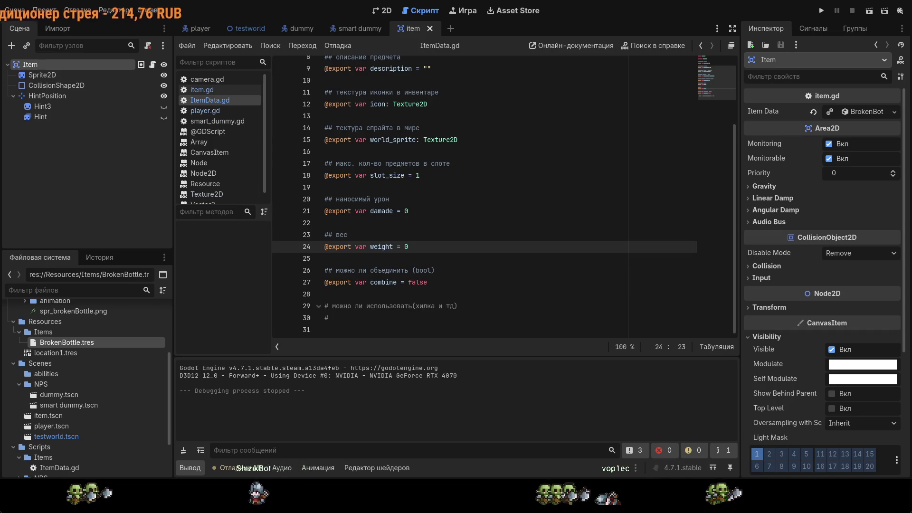
{"action": "left_click", "coordinate": [399, 318]}
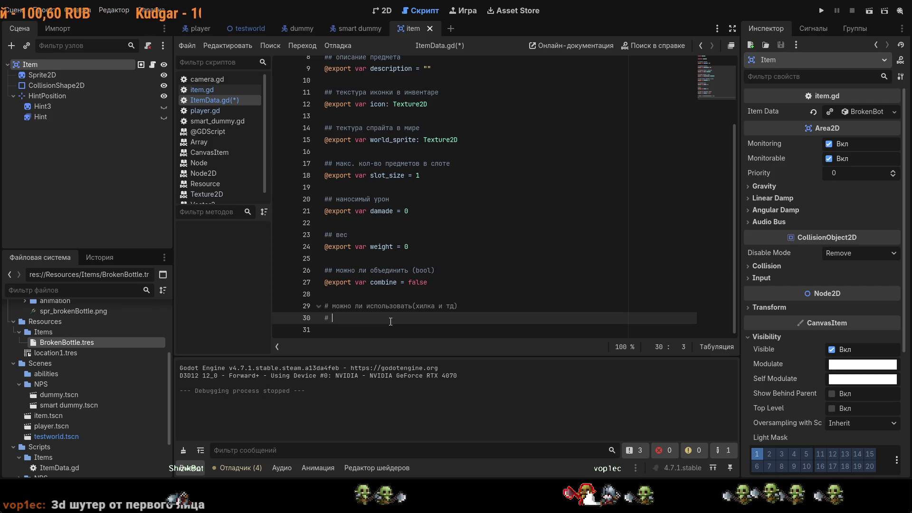
{"action": "type", "text": "дает ли "}
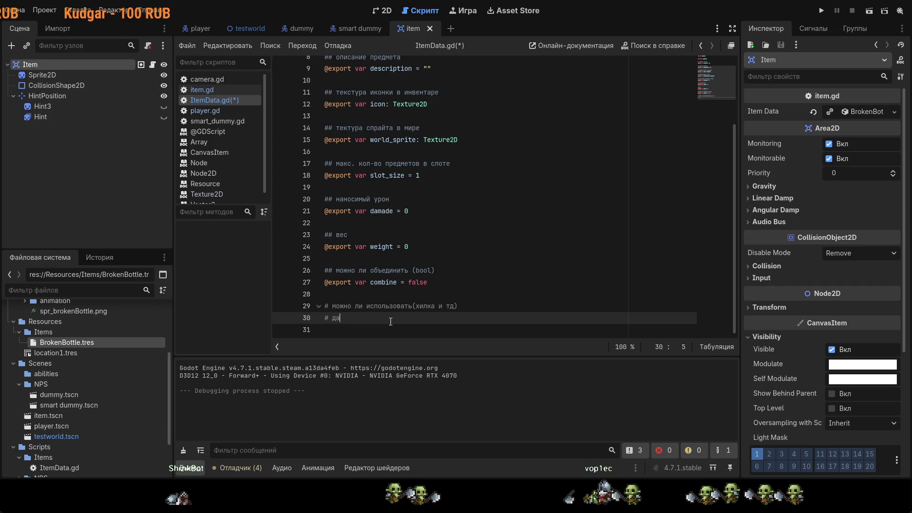
{"action": "type", "text": "эффекты (зелья например"}
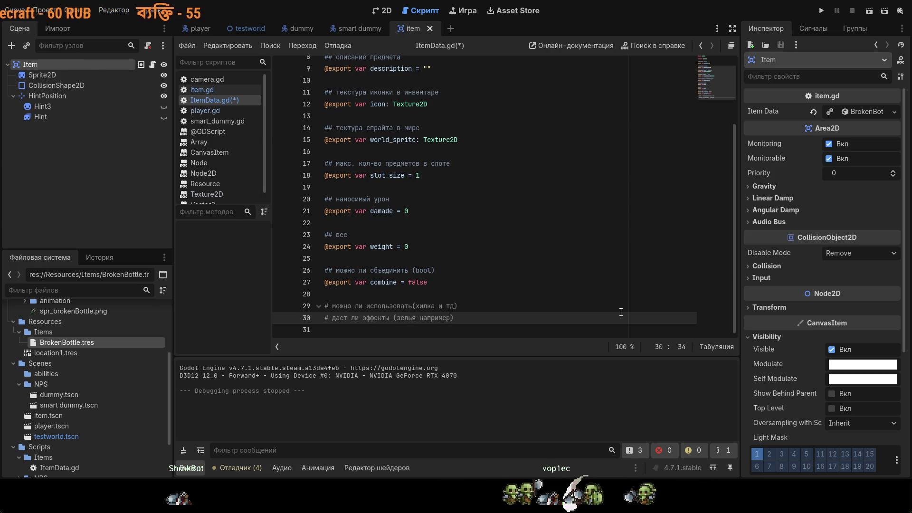
{"action": "key", "text": "Down"}
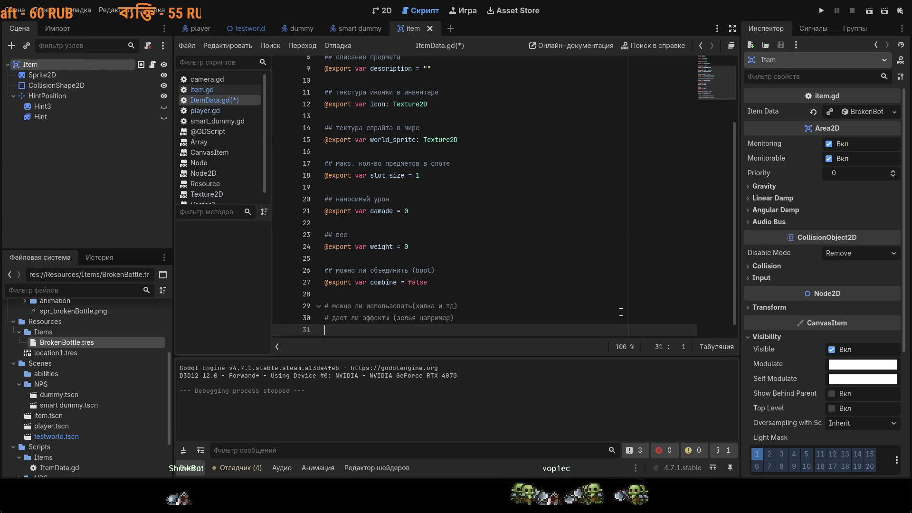
{"action": "key", "text": "Return"}
{"action": "key", "text": "Up"}
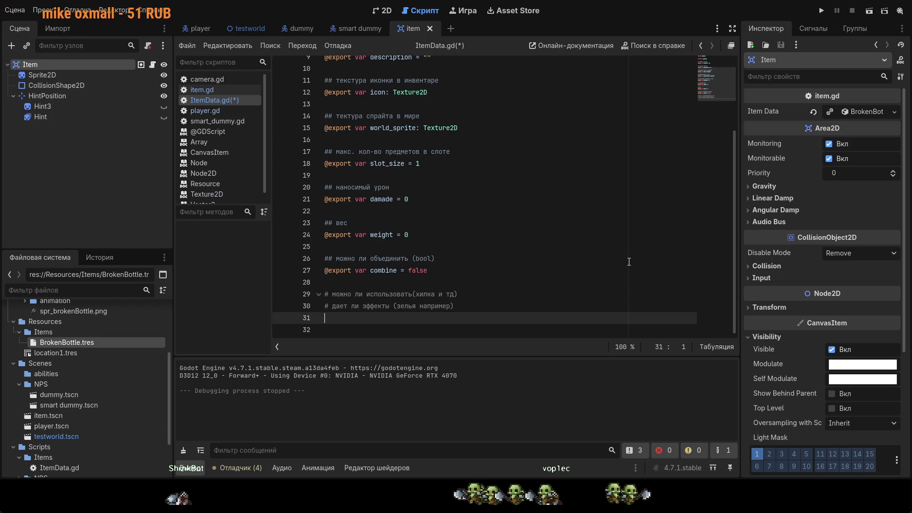
{"action": "scroll", "coordinate": [626, 261], "scroll_direction": "up", "scroll_amount": 2}
{"action": "scroll", "coordinate": [625, 261], "scroll_direction": "down", "scroll_amount": 2}
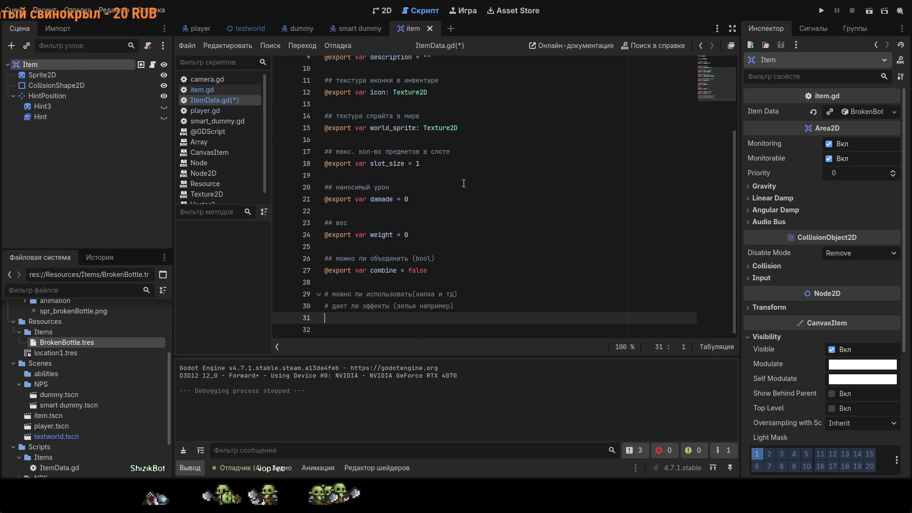
{"action": "scroll", "coordinate": [464, 184], "scroll_direction": "up", "scroll_amount": 3}
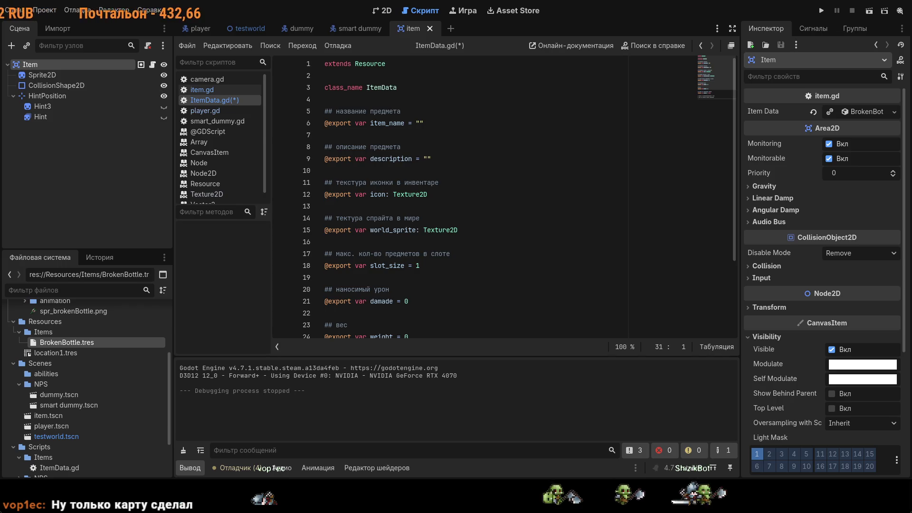
- Look over the testworld and player scenes in the 2D view
{"action": "left_click", "coordinate": [382, 10]}
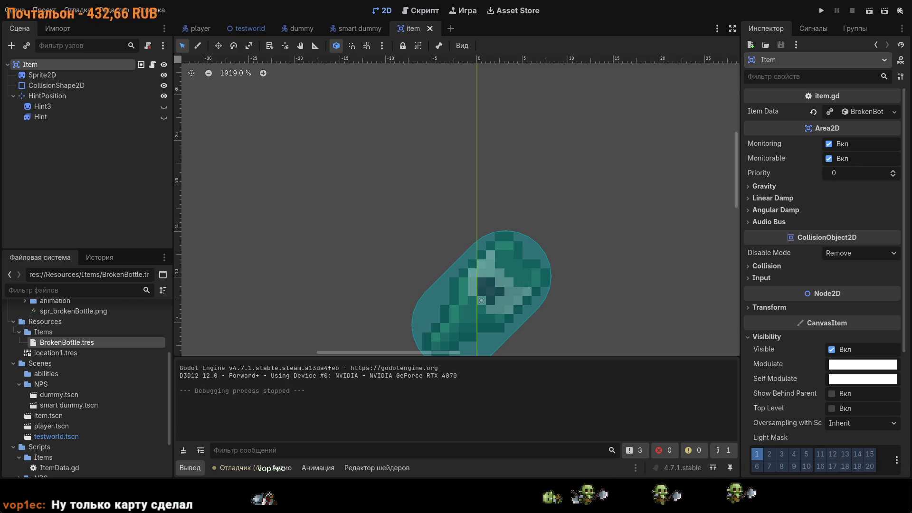
{"action": "left_click", "coordinate": [246, 29]}
{"action": "scroll", "coordinate": [475, 196], "scroll_direction": "down", "scroll_amount": 5}
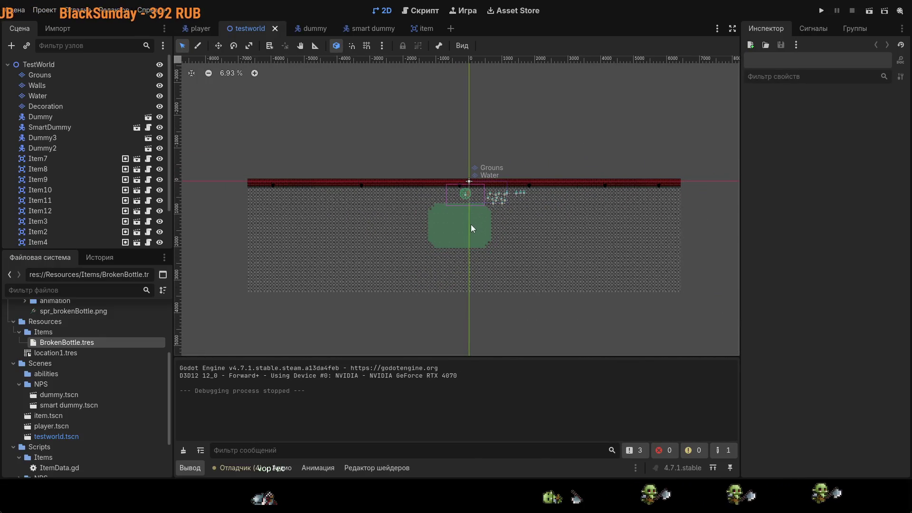
{"action": "scroll", "coordinate": [475, 195], "scroll_direction": "up", "scroll_amount": 7}
{"action": "scroll", "coordinate": [479, 267], "scroll_direction": "up", "scroll_amount": 3}
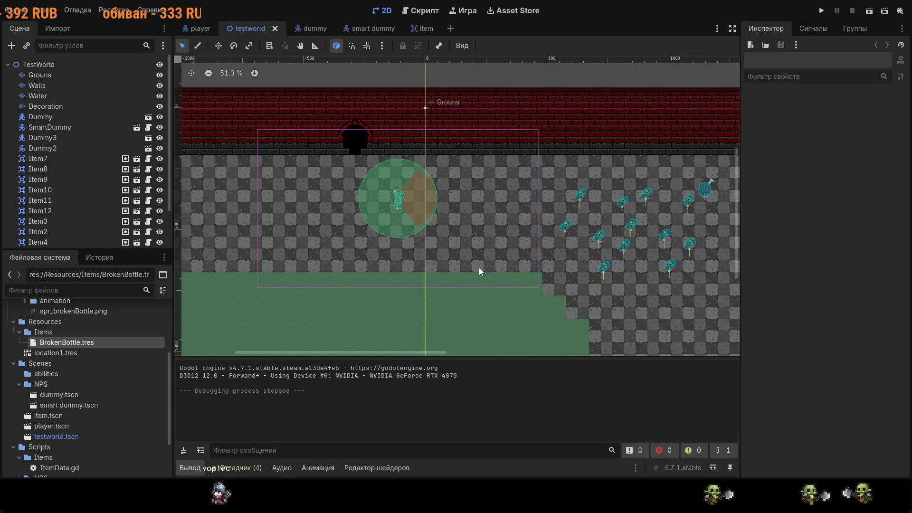
{"action": "left_click", "coordinate": [200, 29]}
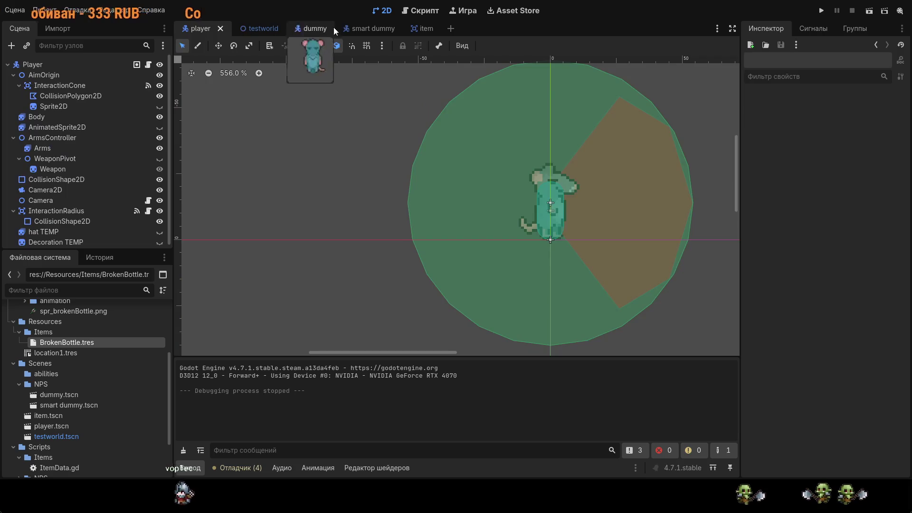
- Reword the line 30 effects comment to '(например зелья, еда)' and remove the empty line 31
{"action": "left_click", "coordinate": [422, 13]}
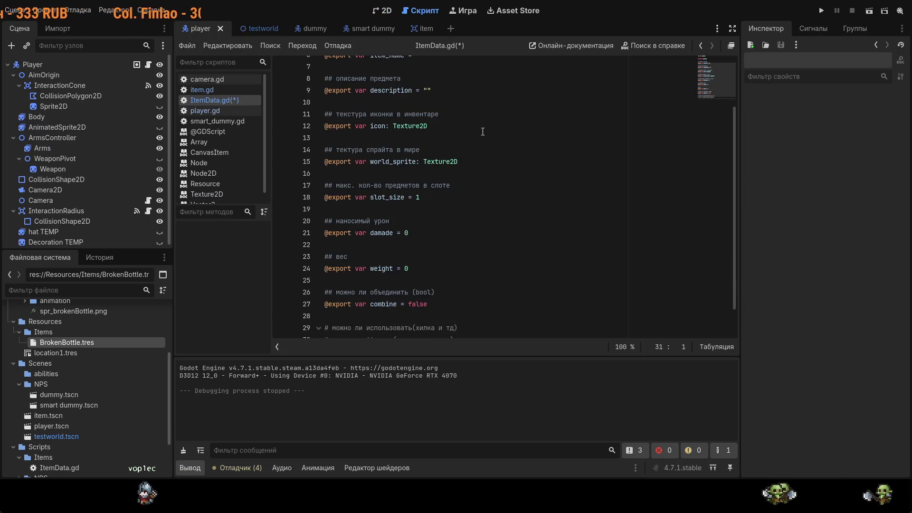
{"action": "left_click", "coordinate": [487, 300]}
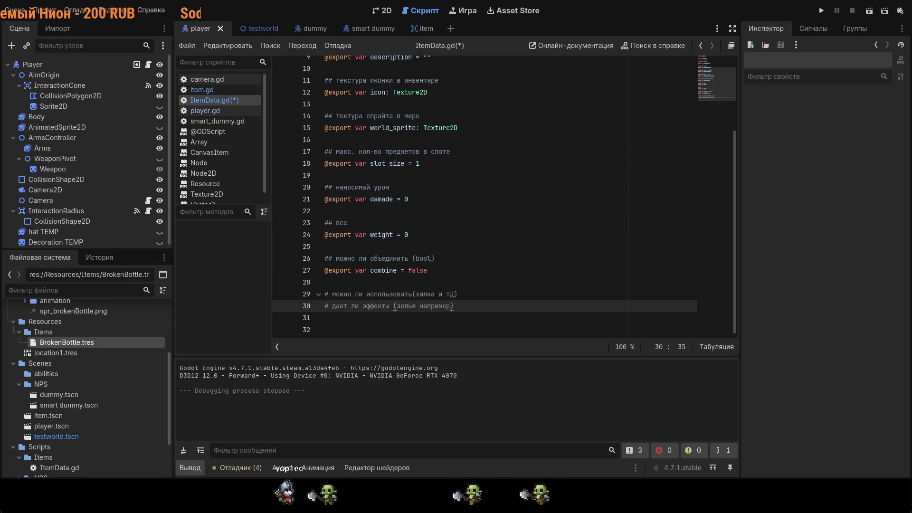
{"action": "left_click", "coordinate": [394, 321]}
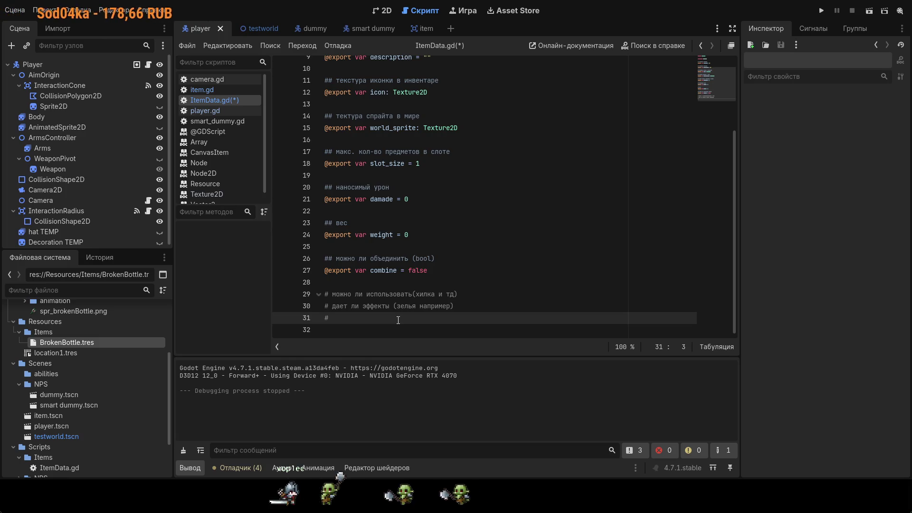
{"action": "key", "text": "BackSpace"}
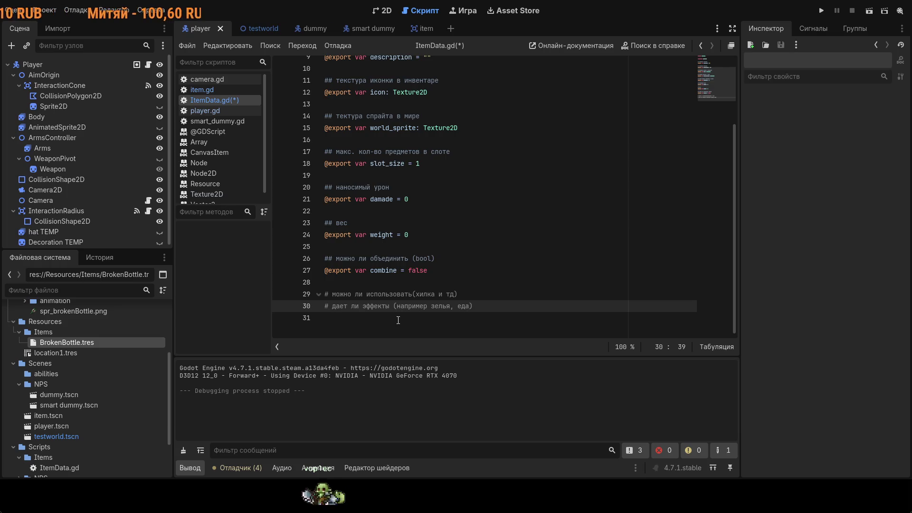
{"action": "key", "text": "ctrl+a"}
{"action": "left_click", "coordinate": [528, 274]}
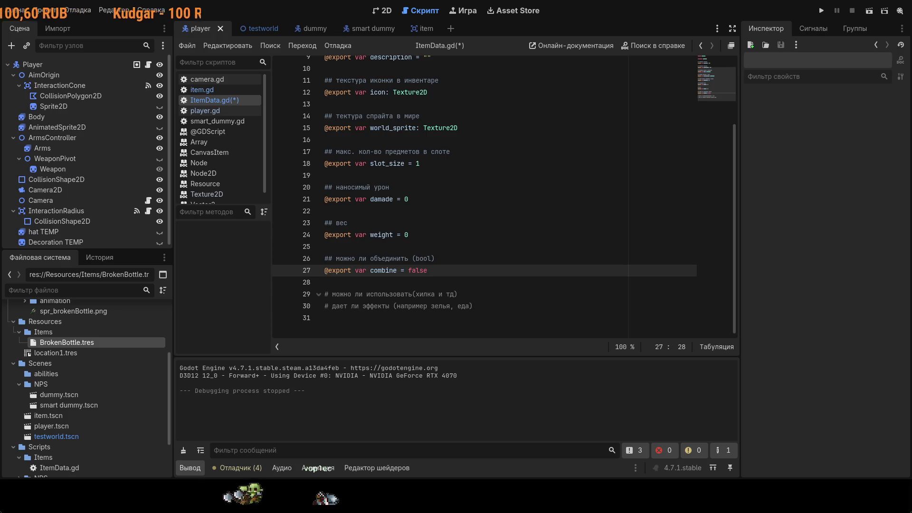
{"action": "left_click", "coordinate": [426, 294]}
{"action": "key", "text": "Down"}
{"action": "key", "text": "Down"}
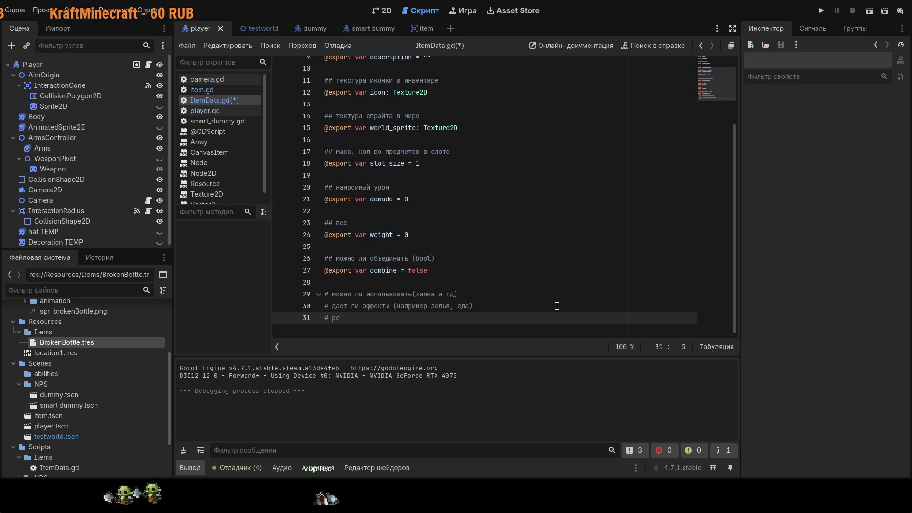
- Complete '# редкость предмета' and add '# скорость стрельбы, дальность, разброс, прочность' below it
{"action": "type", "text": "ость предмета"}
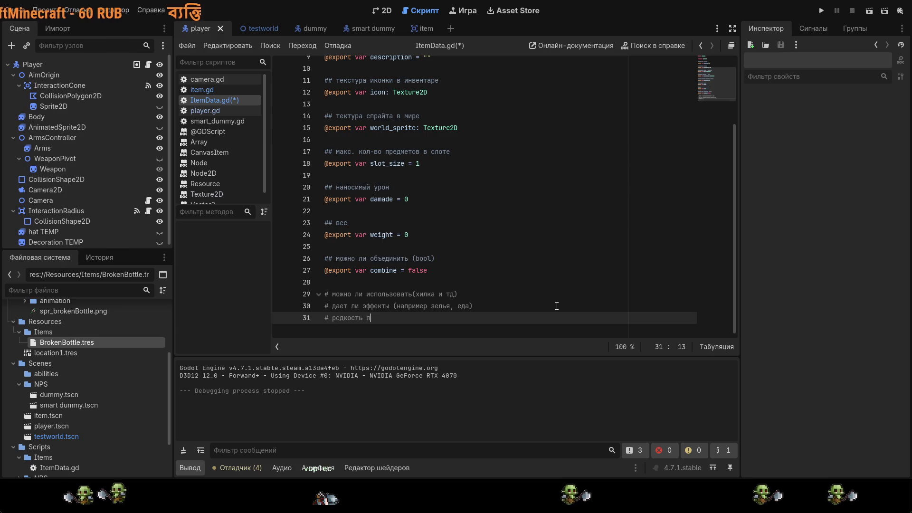
{"action": "key", "text": "Return"}
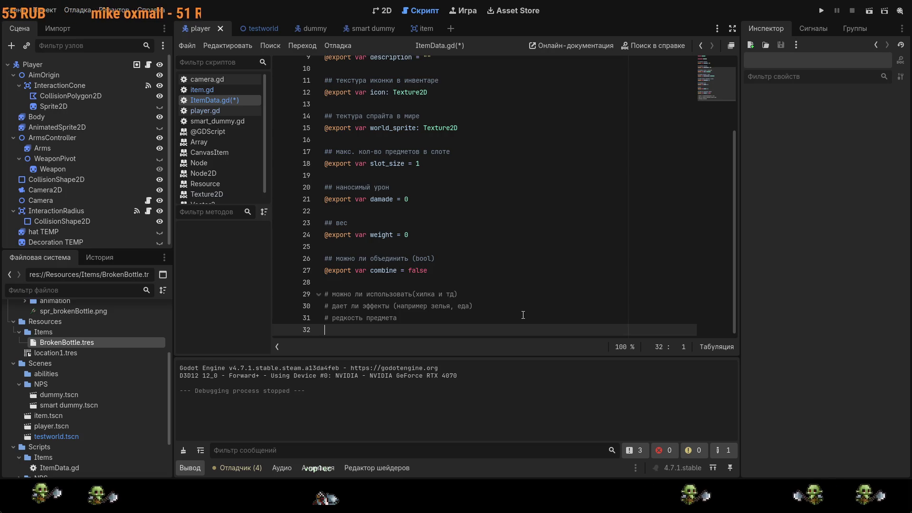
{"action": "type", "text": "# скор"}
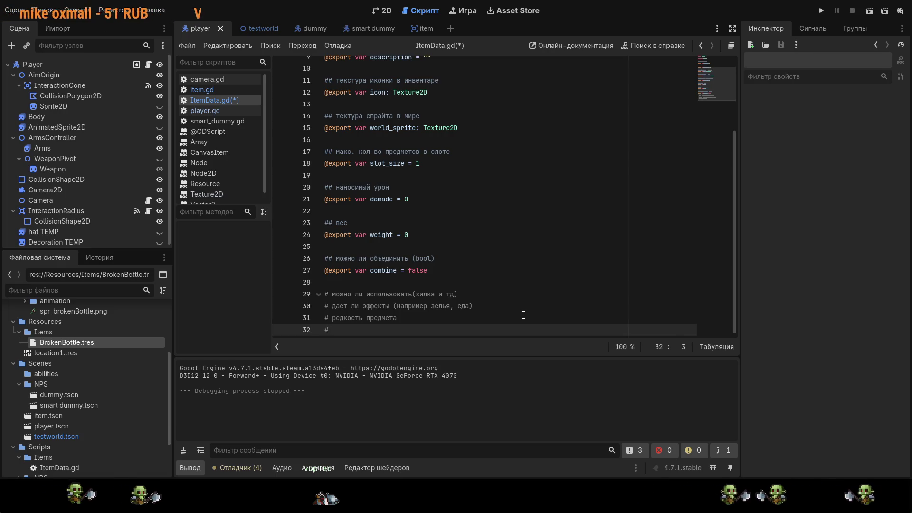
{"action": "type", "text": "ость ст"}
{"action": "type", "text": "релбы"}
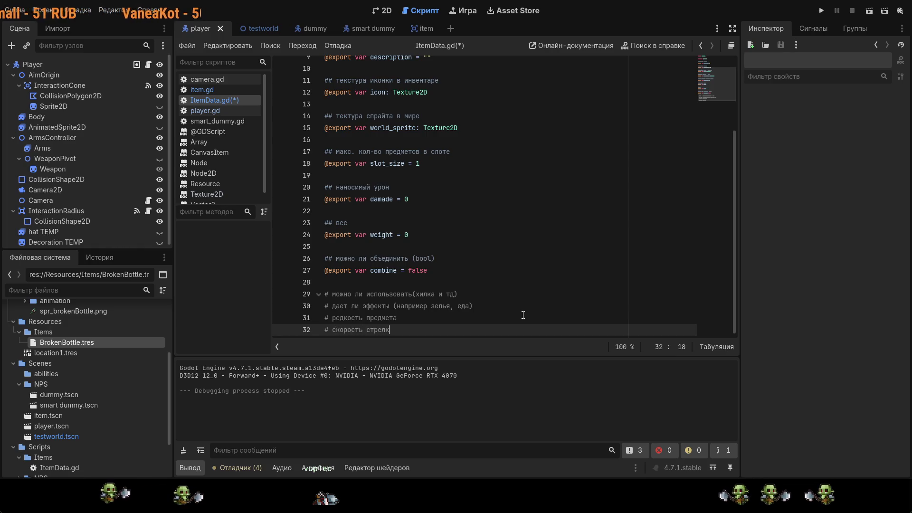
{"action": "key", "text": "BackSpace"}
{"action": "key", "text": "BackSpace"}
{"action": "key", "text": "BackSpace"}
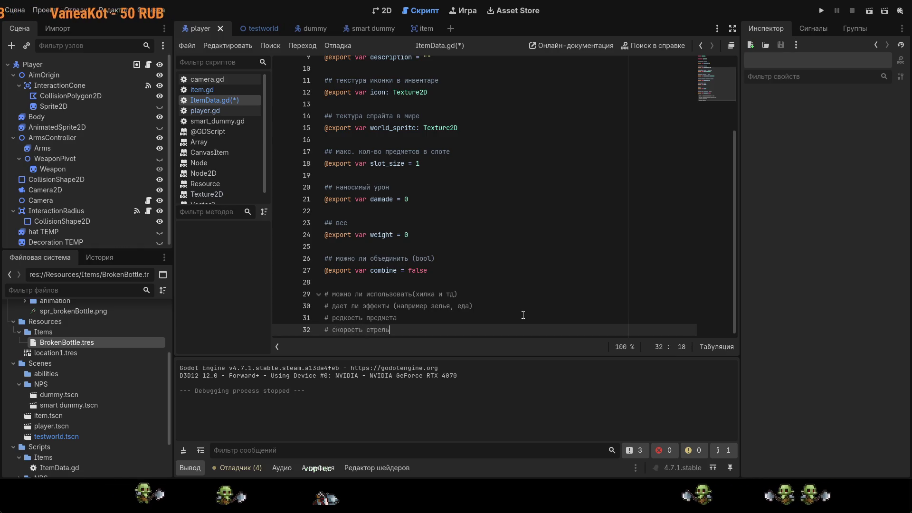
{"action": "type", "text": "ьбы, дальность"}
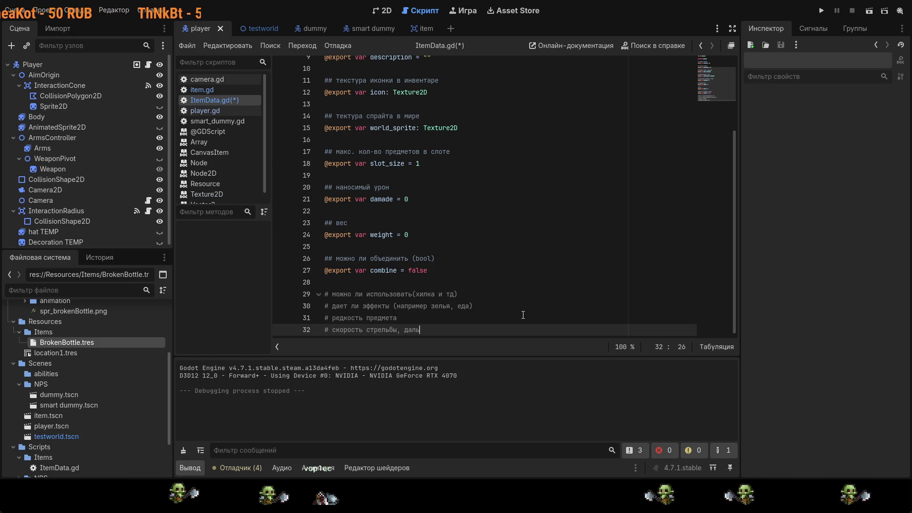
{"action": "key", "text": "BackSpace"}
{"action": "type", "text": ", ра"}
{"action": "type", "text": "зброс"}
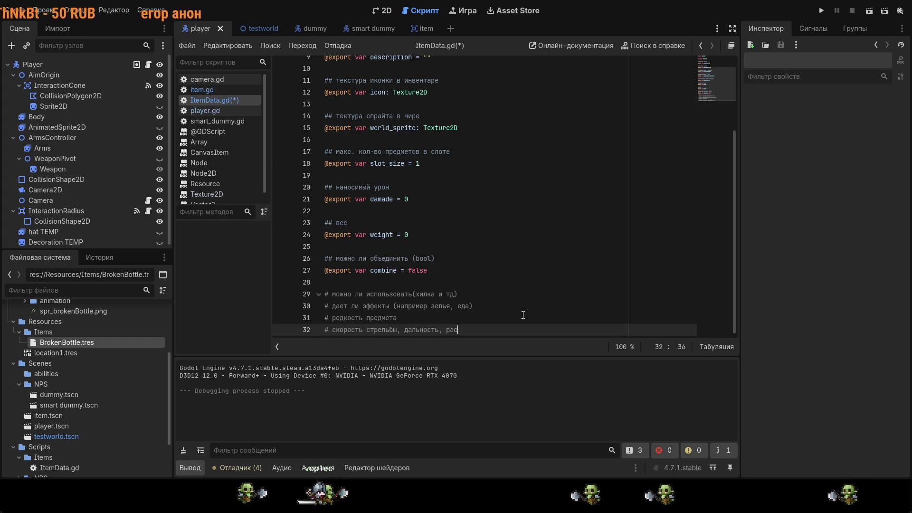
{"action": "key", "text": "BackSpace"}
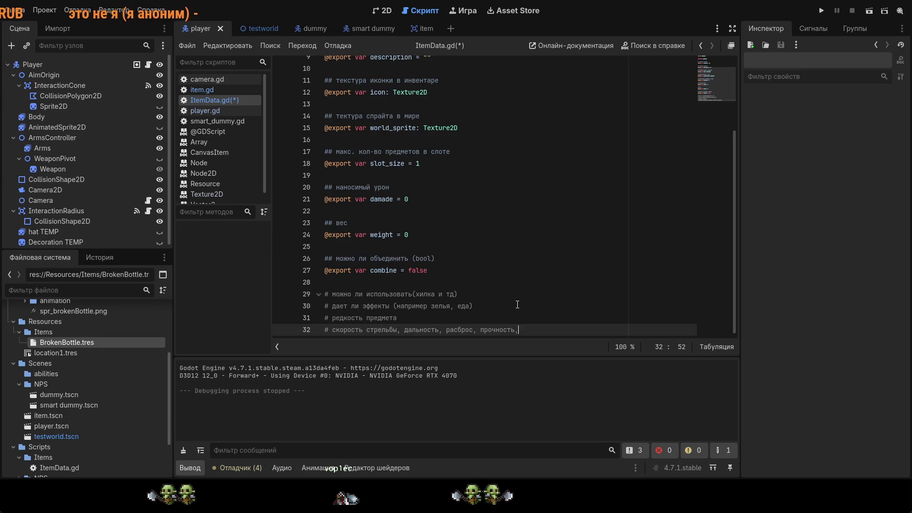
{"action": "key", "text": "BackSpace"}
- Add the comment line '# скорость перезарядки, отдача' on line 33
{"action": "key", "text": "Return"}
{"action": "type", "text": "№"}
{"action": "key", "text": "BackSpace"}
{"action": "key", "text": "BackSpace"}
{"action": "type", "text": "# скорость перезаряд"}
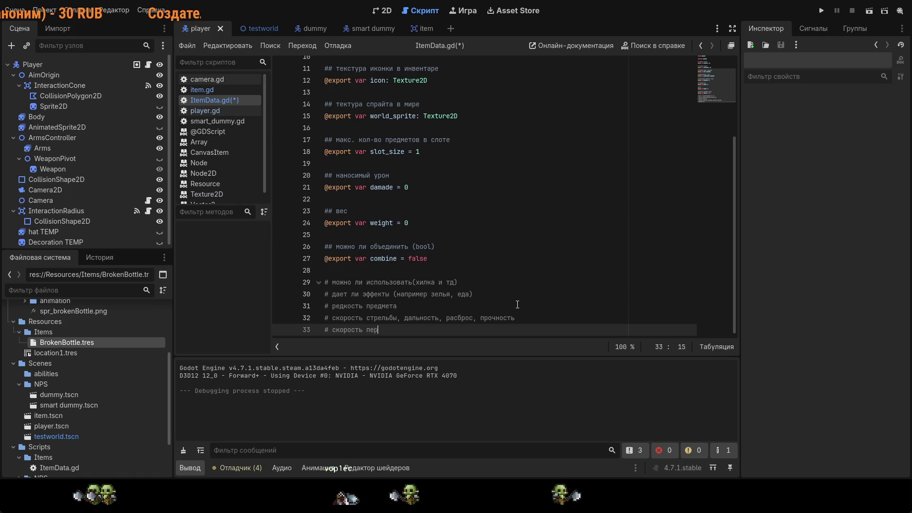
{"action": "type", "text": "ки"}
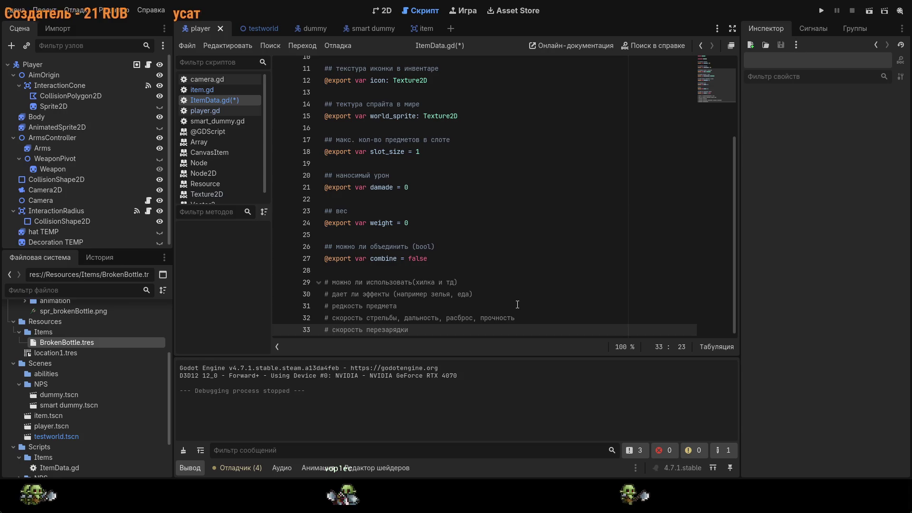
{"action": "type", "text": ", отдача"}
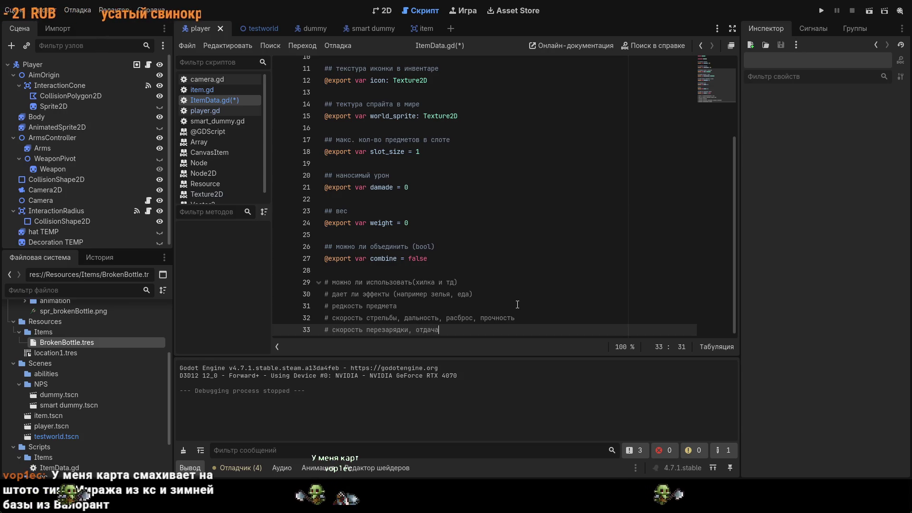
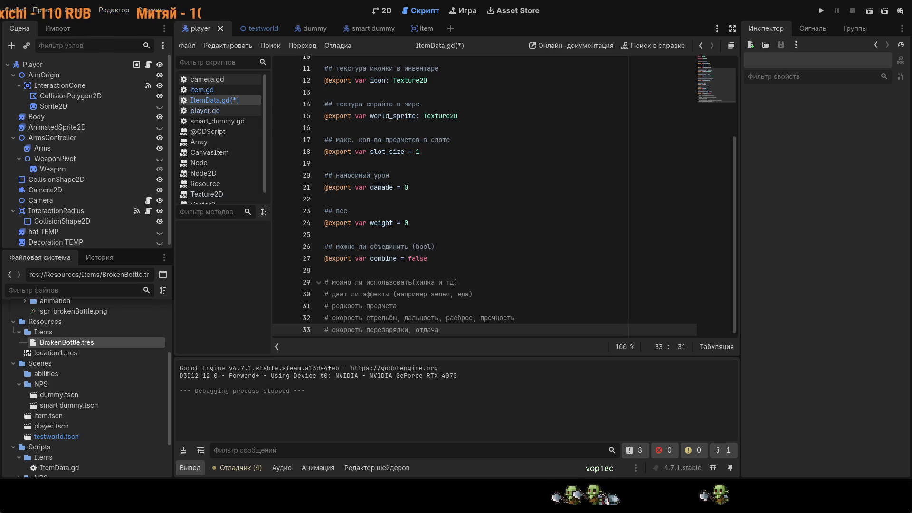
- Type the comment '# проверить, можно ли выбрать тип предмета, и будут ли другие настройки' on line 35
{"action": "left_click", "coordinate": [565, 137]}
{"action": "left_click", "coordinate": [474, 325]}
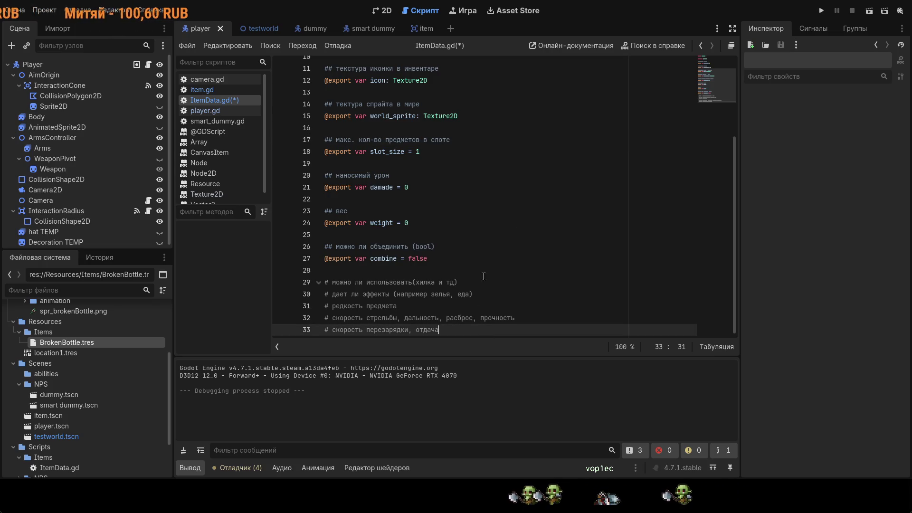
{"action": "key", "text": "Return"}
{"action": "key", "text": "Return"}
{"action": "key", "text": "Return"}
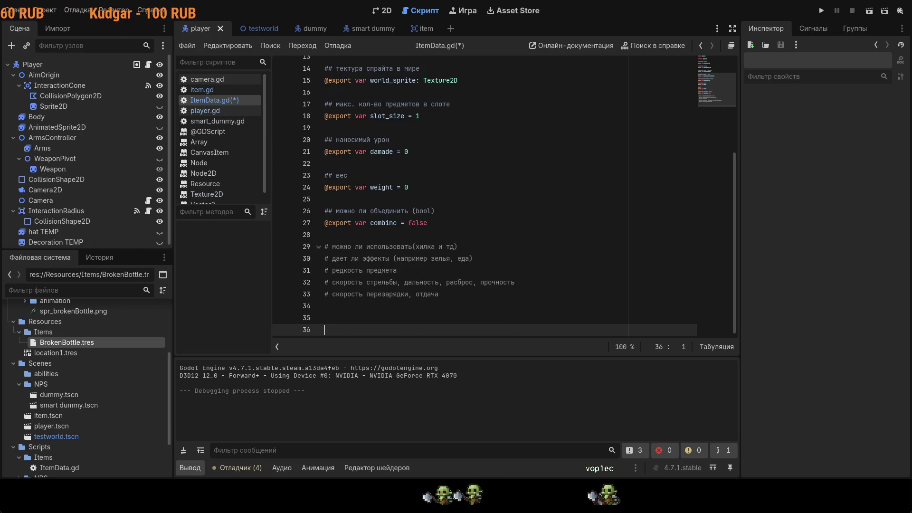
{"action": "left_click", "coordinate": [404, 318]}
{"action": "type", "text": "M"}
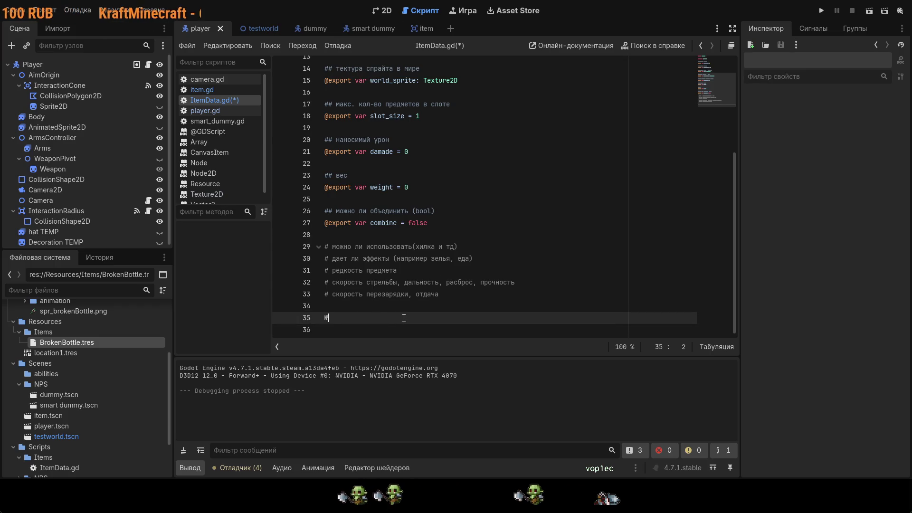
{"action": "key", "text": "BackSpace"}
{"action": "type", "text": "# проверить"}
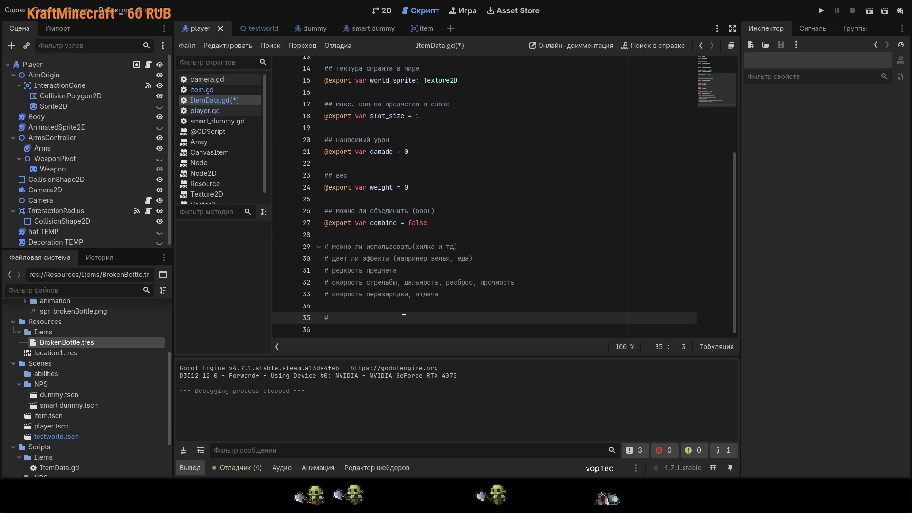
{"action": "type", "text": ", можно "}
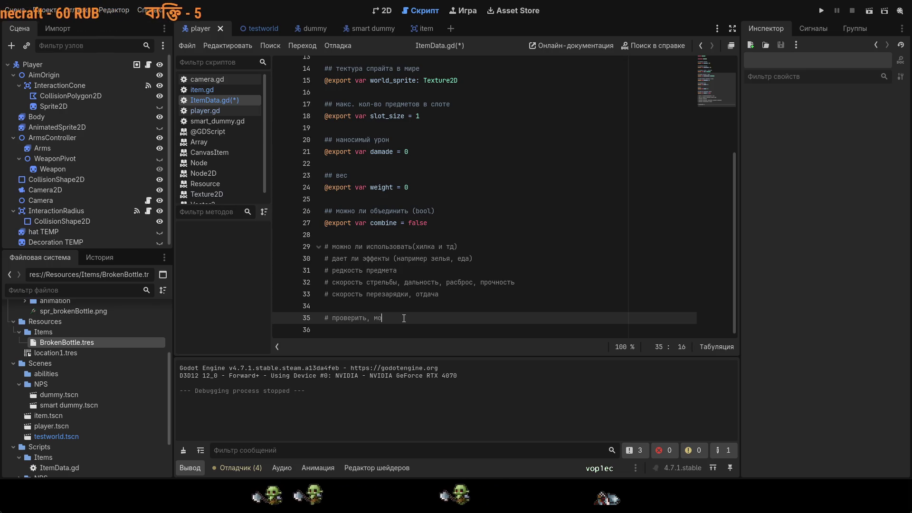
{"action": "type", "text": "ли выбрать "}
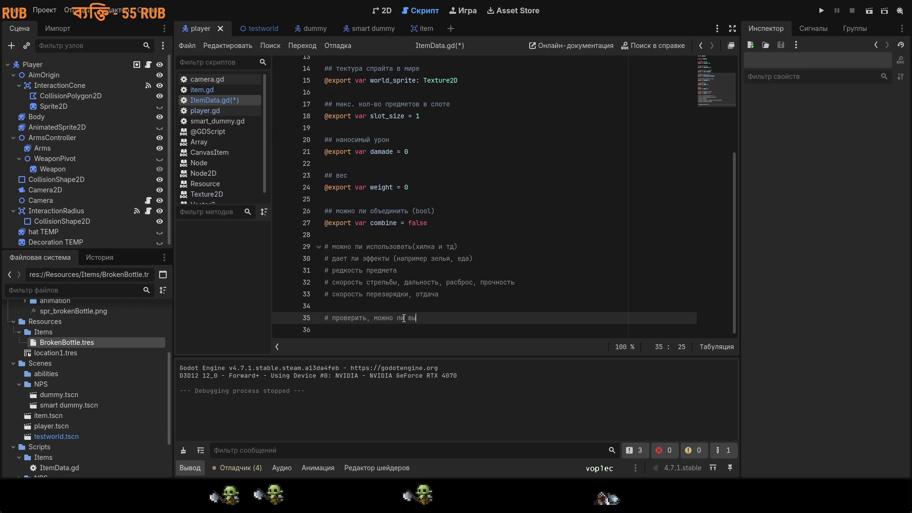
{"action": "type", "text": "тип пред"}
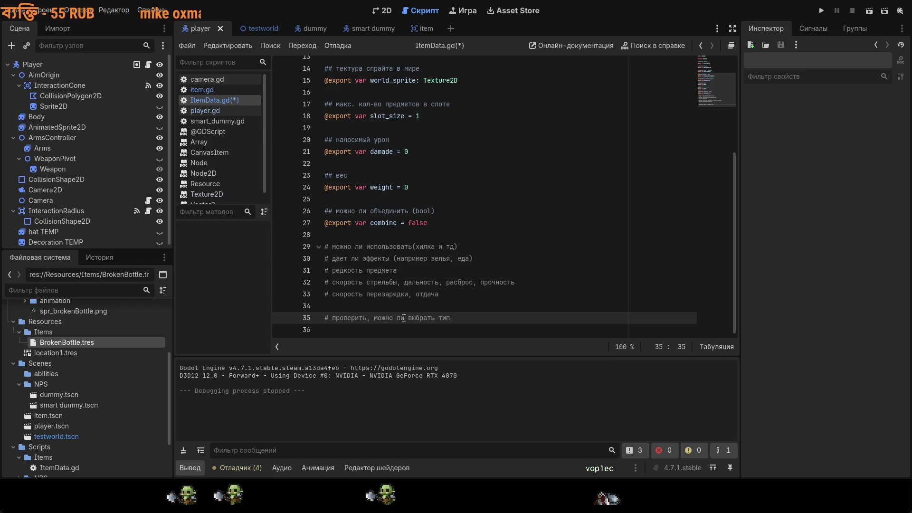
{"action": "type", "text": "мета,"}
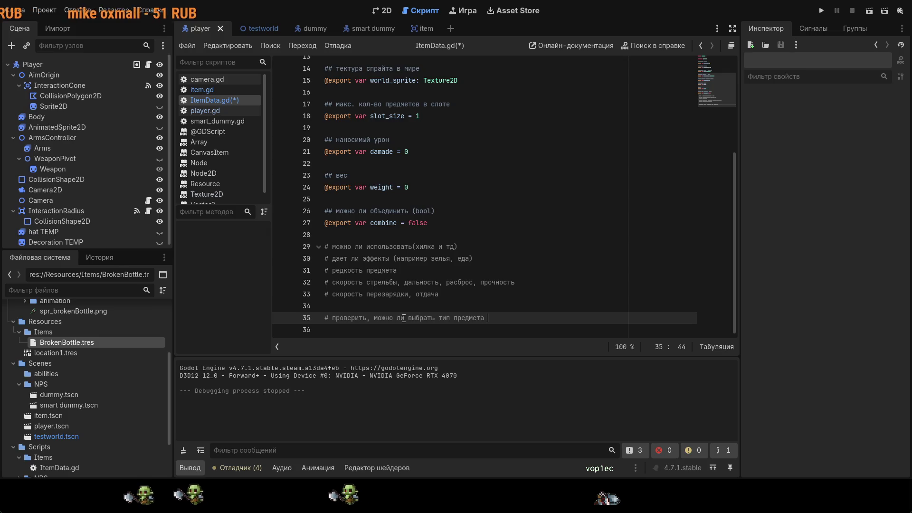
{"action": "type", "text": " и будут ли "}
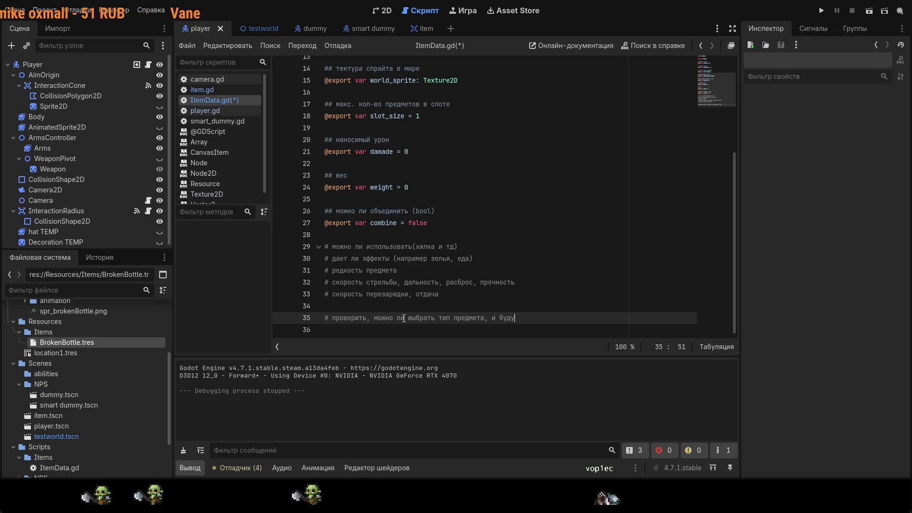
{"action": "type", "text": "другие настройки"}
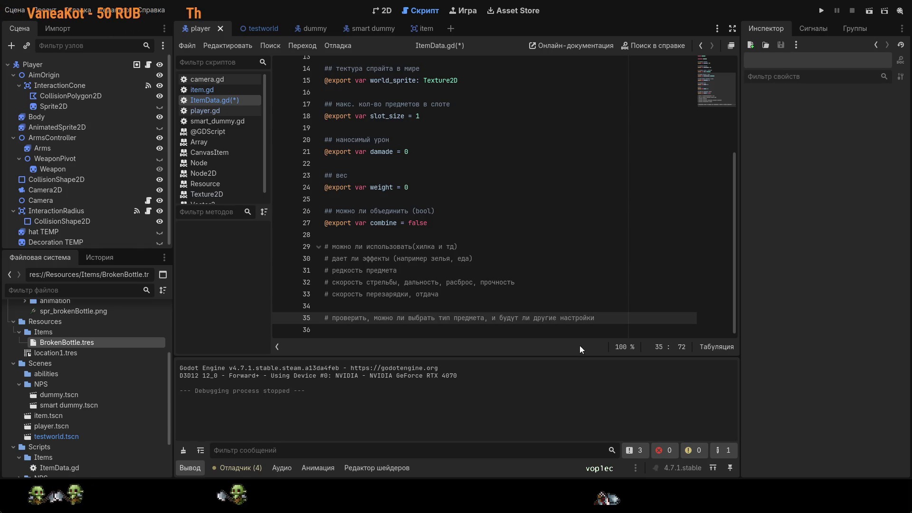
- Prefix the note with '!!!', save ItemData.gd, and start a new line below it
{"action": "left_click", "coordinate": [332, 318]}
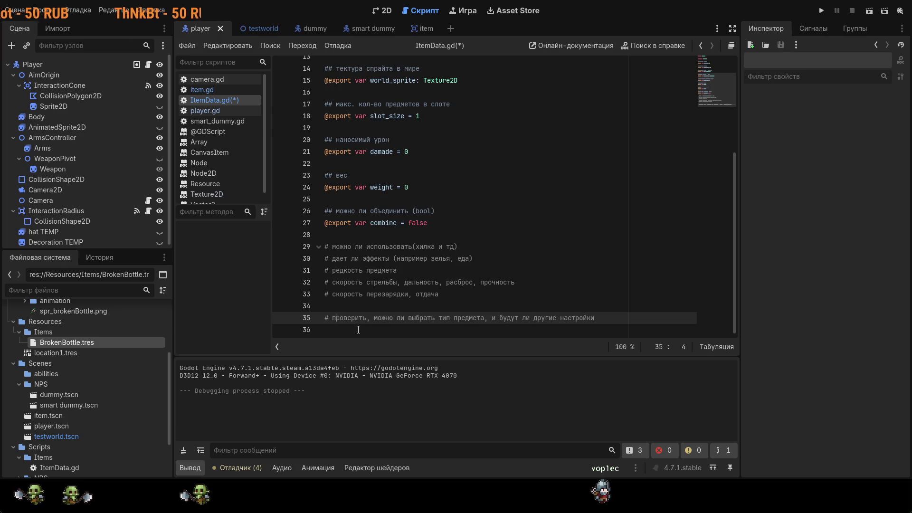
{"action": "type", "text": "!!!"}
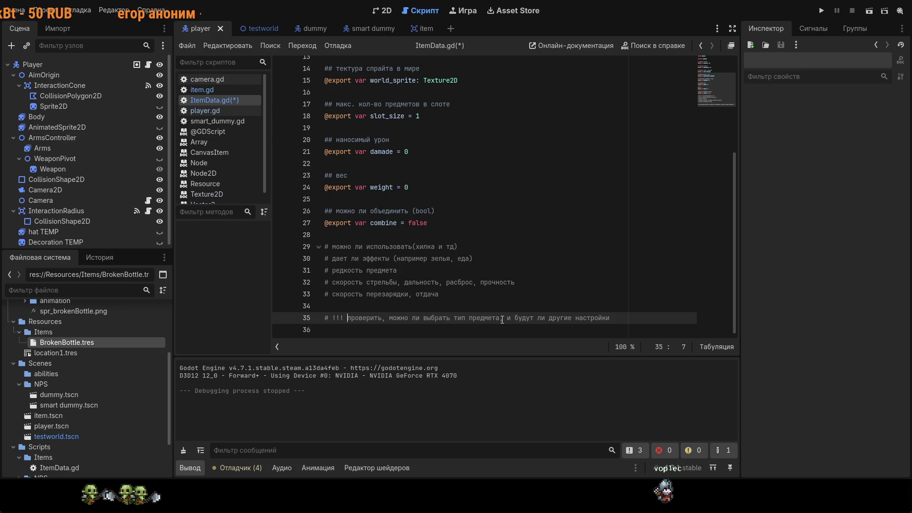
{"action": "left_click", "coordinate": [624, 317]}
{"action": "key", "text": "ctrl+s"}
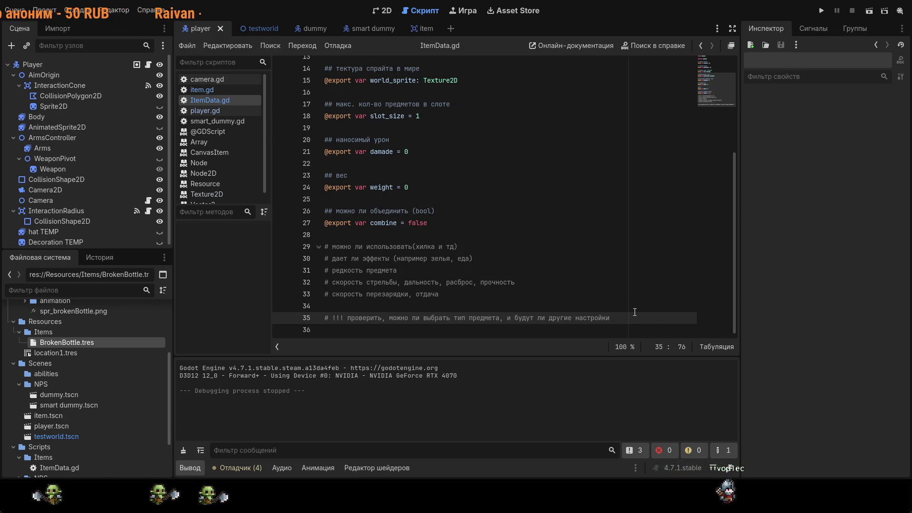
{"action": "key", "text": "Down"}
{"action": "key", "text": "Return"}
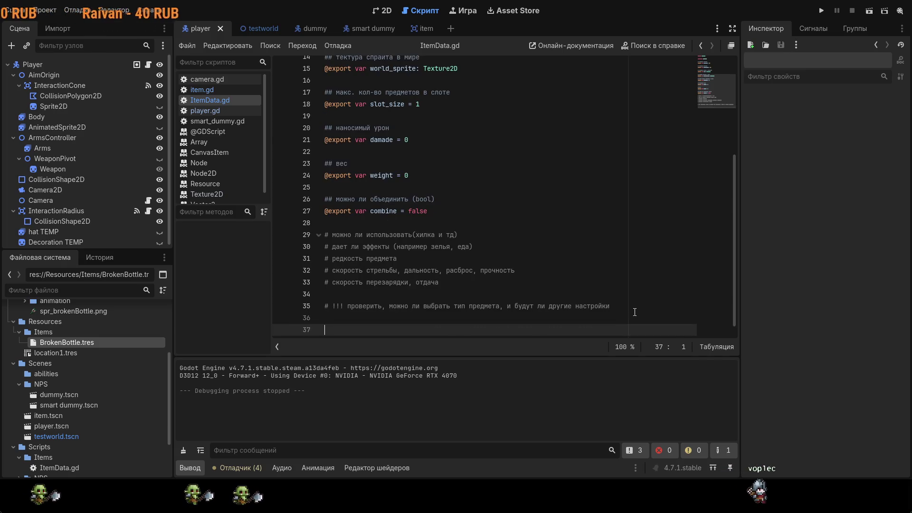
- Add a '#' on the new line, then select and copy the '!!!' reminder line
{"action": "type", "text": "#"}
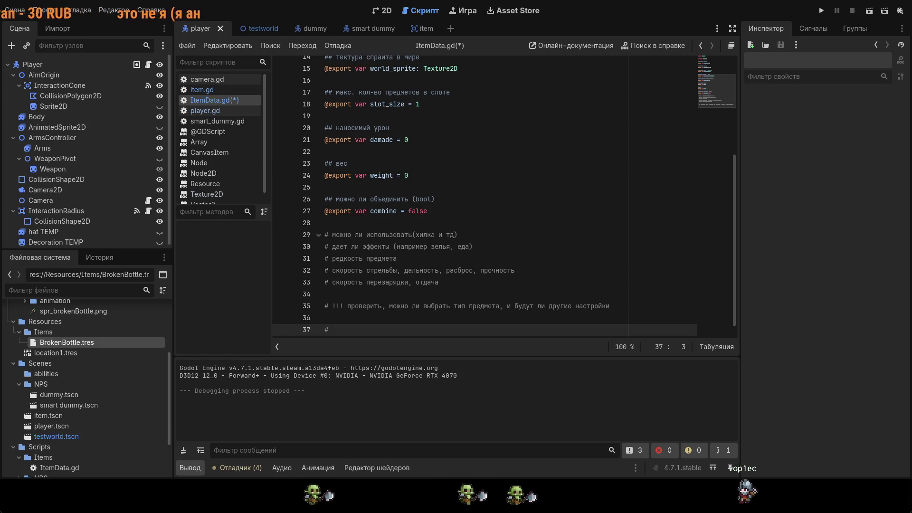
{"action": "left_click", "coordinate": [551, 316]}
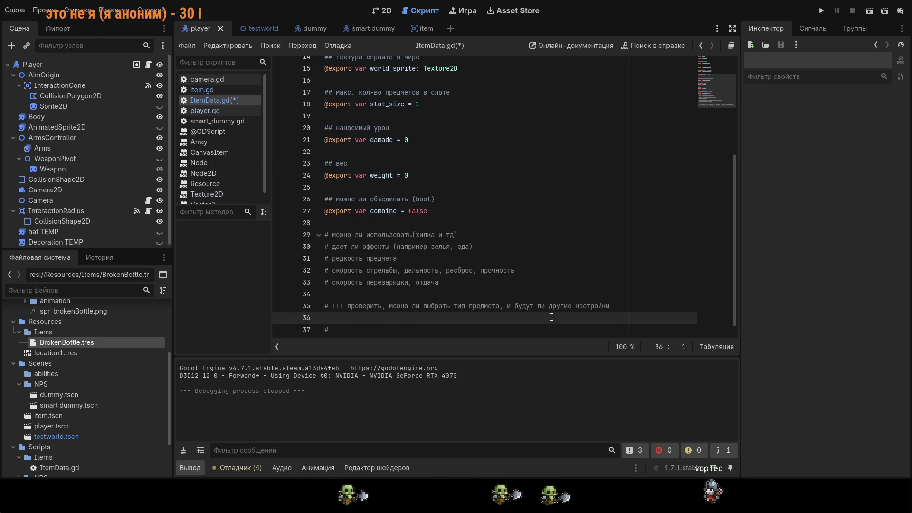
{"action": "scroll", "coordinate": [551, 317], "scroll_direction": "down", "scroll_amount": 1}
{"action": "left_click_drag", "start_coordinate": [609, 295], "coordinate": [307, 292]}
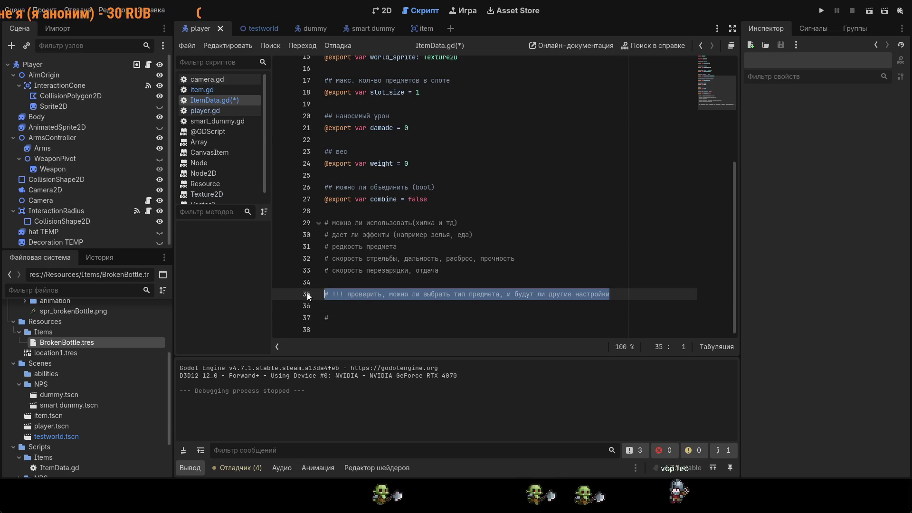
{"action": "scroll", "coordinate": [355, 230], "scroll_direction": "up", "scroll_amount": 5}
{"action": "scroll", "coordinate": [355, 230], "scroll_direction": "down", "scroll_amount": 5}
{"action": "key", "text": "ctrl+c"}
- Paste the reminder above the planned-property comments and shift it up one line
{"action": "left_click", "coordinate": [359, 211]}
{"action": "key", "text": "Return"}
{"action": "key", "text": "Return"}
{"action": "key", "text": "ctrl+v"}
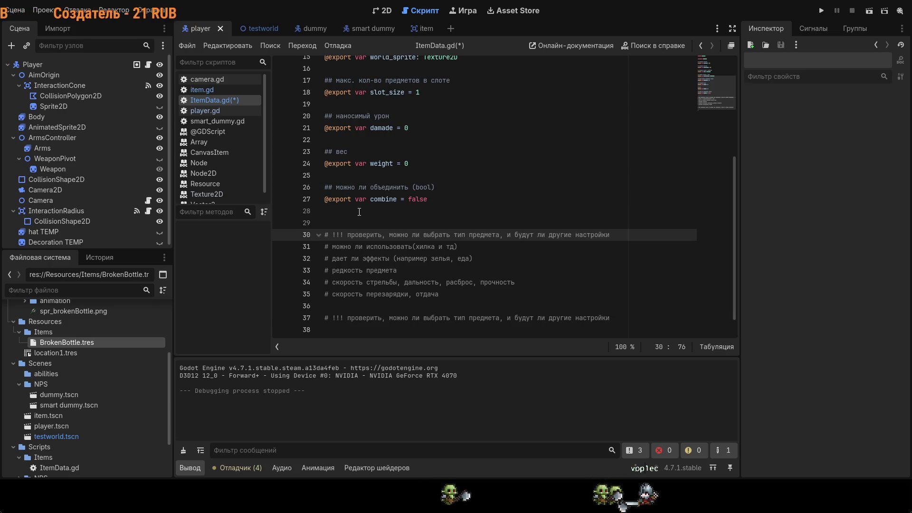
{"action": "key", "text": "alt+Up"}
- Delete the old reminder copy and its leftover empty line, then save ItemData.gd
{"action": "scroll", "coordinate": [569, 285], "scroll_direction": "down", "scroll_amount": 1}
{"action": "left_click_drag", "start_coordinate": [610, 294], "coordinate": [611, 281]}
{"action": "key", "text": "Delete"}
{"action": "key", "text": "BackSpace"}
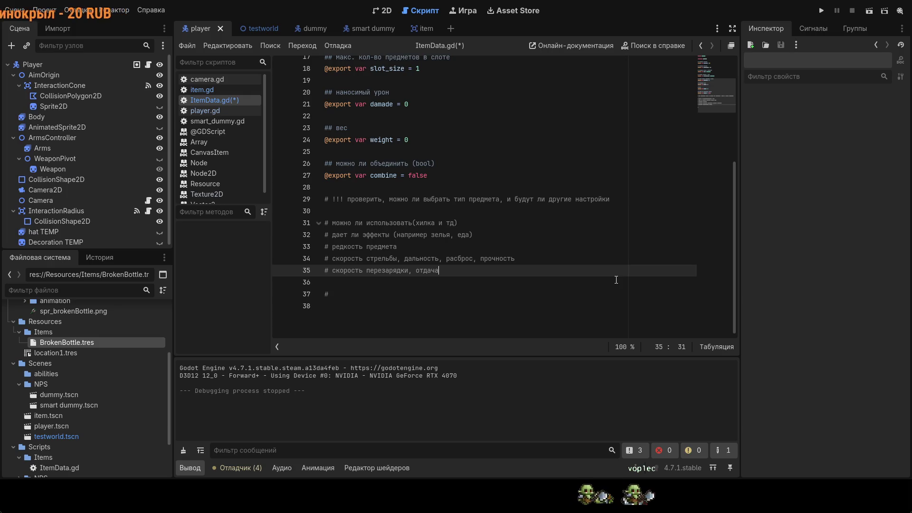
{"action": "key", "text": "ctrl+s"}
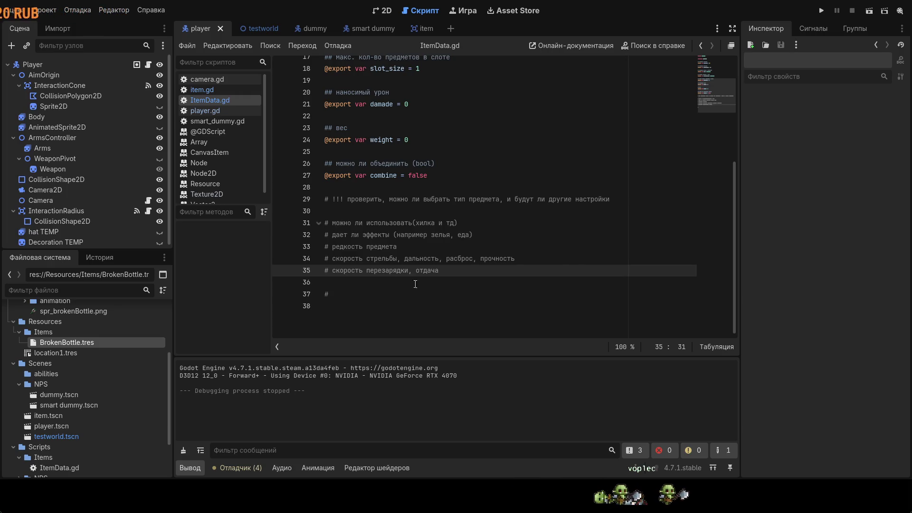
{"action": "left_click", "coordinate": [381, 280]}
- Delete empty line 36 so the '#' line sits right under the reload-speed comment
{"action": "key", "text": "Delete"}
{"action": "key", "text": "End"}
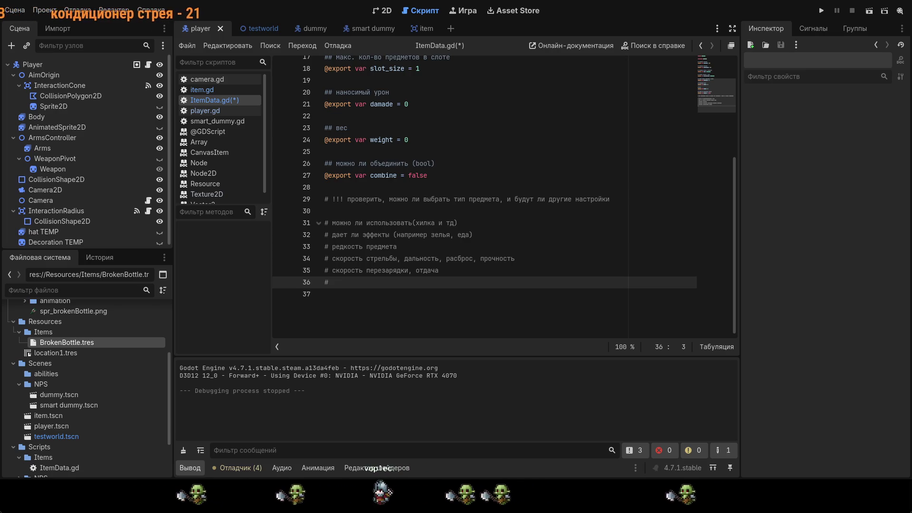
- Add blank lines after the '#' line and remove the stray backticks typed into it
{"action": "left_click", "coordinate": [523, 294]}
{"action": "left_click", "coordinate": [515, 283]}
{"action": "left_click", "coordinate": [509, 293]}
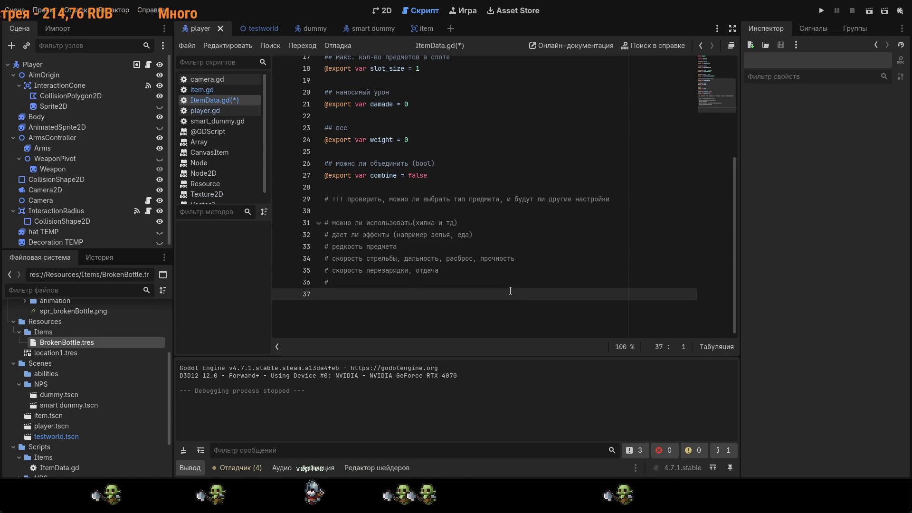
{"action": "left_click", "coordinate": [510, 288]}
{"action": "left_click", "coordinate": [512, 308]}
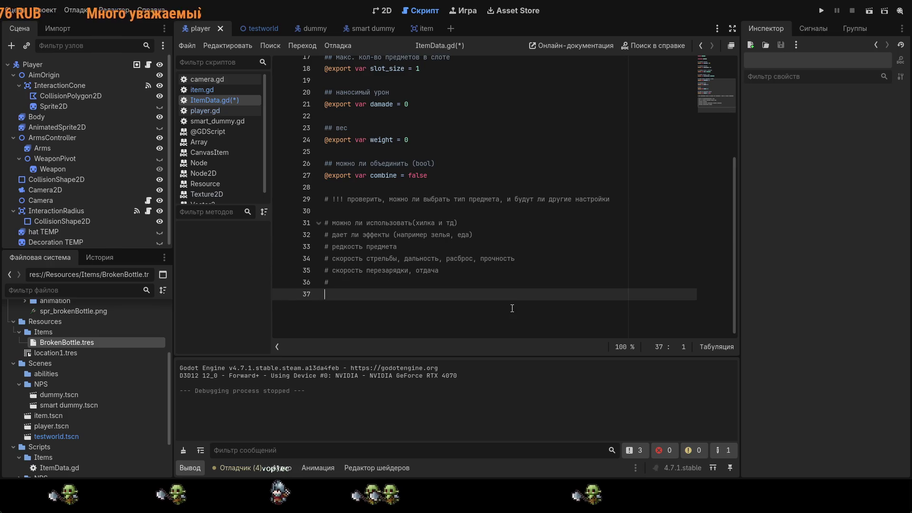
{"action": "key", "text": "Return"}
{"action": "key", "text": "Return"}
{"action": "key", "text": "Return"}
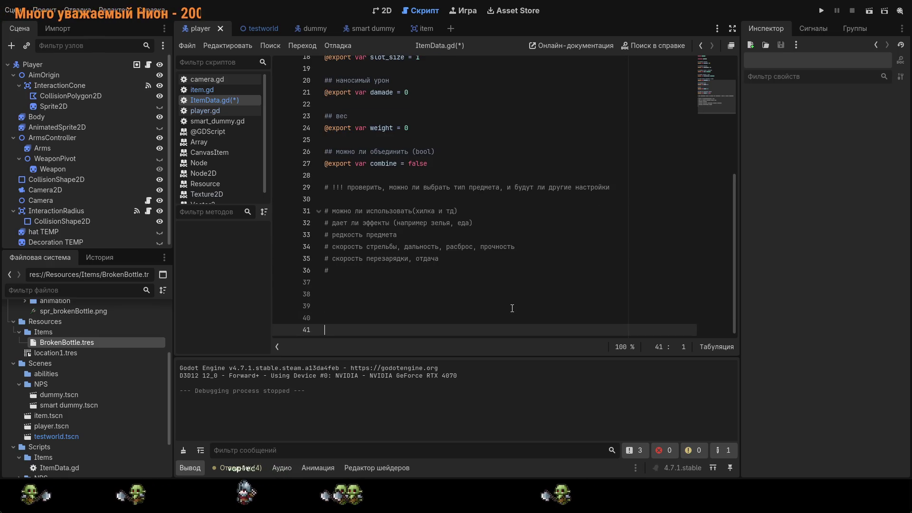
{"action": "left_click", "coordinate": [504, 284]}
{"action": "left_click", "coordinate": [520, 266]}
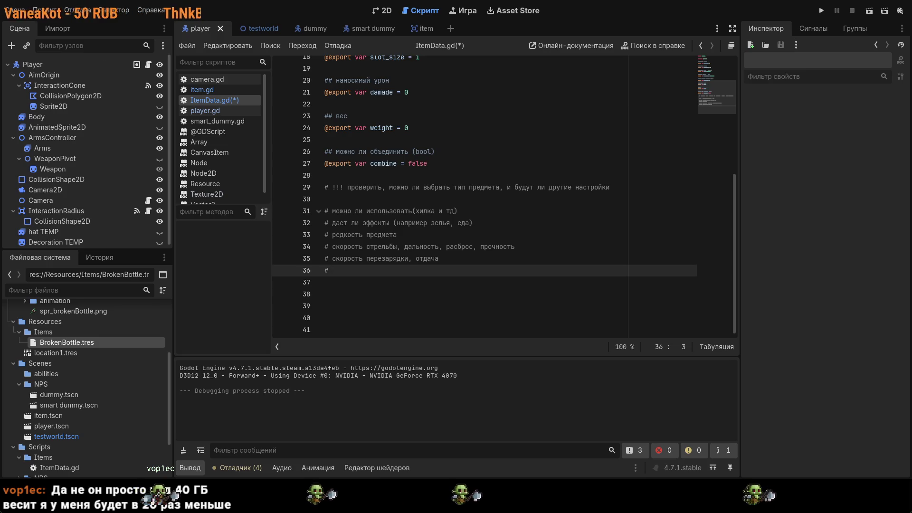
{"action": "type", "text": "``"}
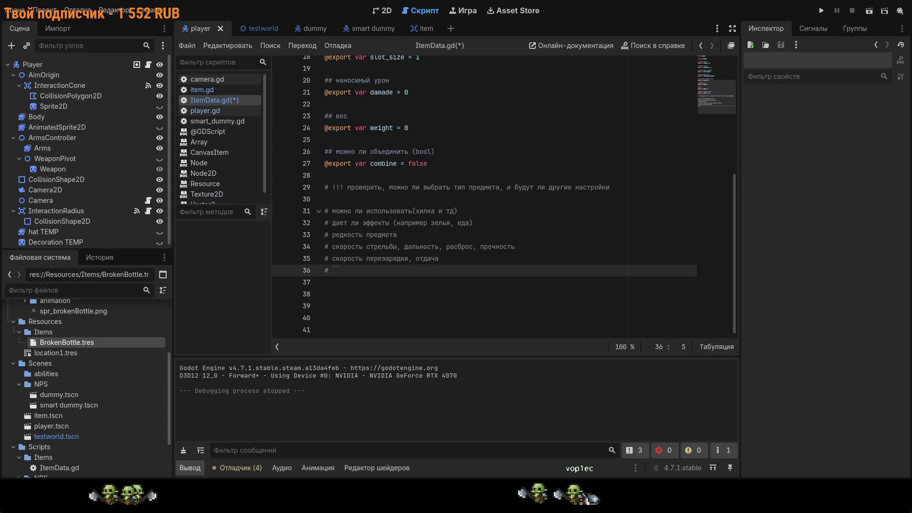
{"action": "key", "text": "BackSpace"}
{"action": "key", "text": "BackSpace"}
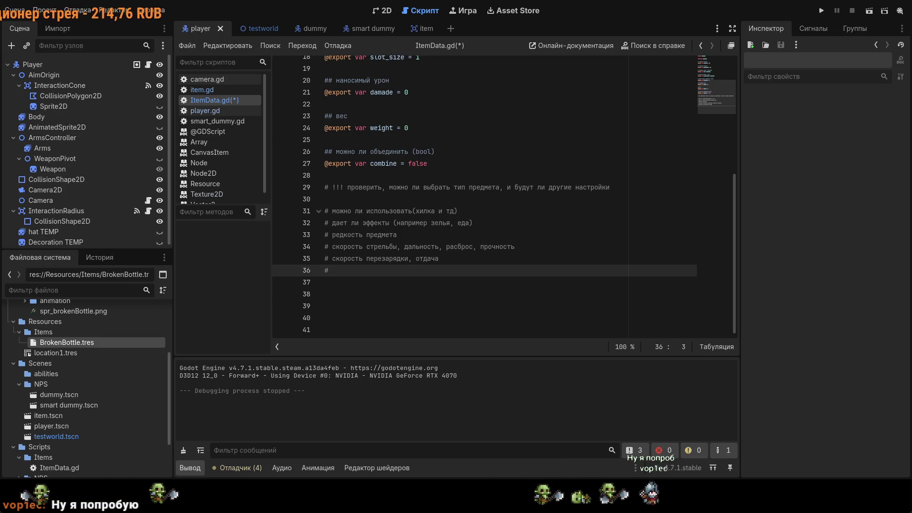
- Delete the empty trailing lines at the end of ItemData.gd and save the script
{"action": "left_click", "coordinate": [478, 288]}
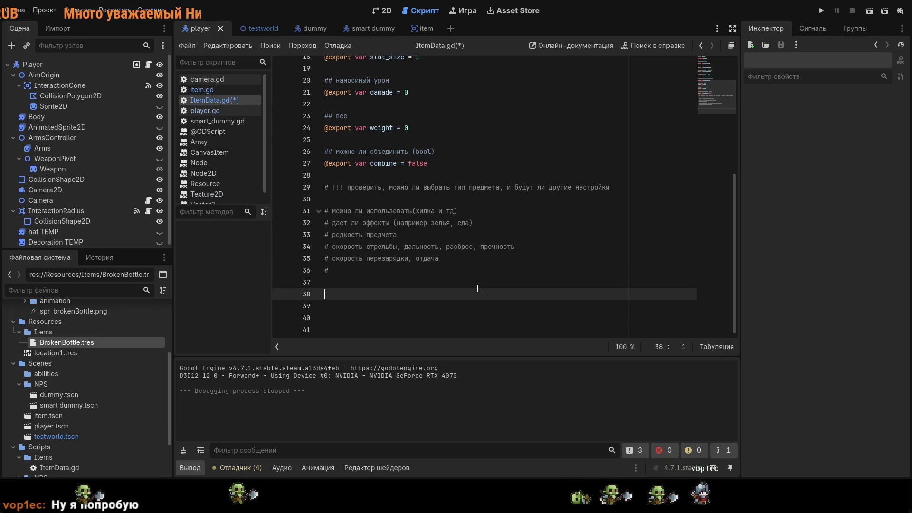
{"action": "scroll", "coordinate": [471, 273], "scroll_direction": "up", "scroll_amount": 4}
{"action": "scroll", "coordinate": [471, 273], "scroll_direction": "down", "scroll_amount": 4}
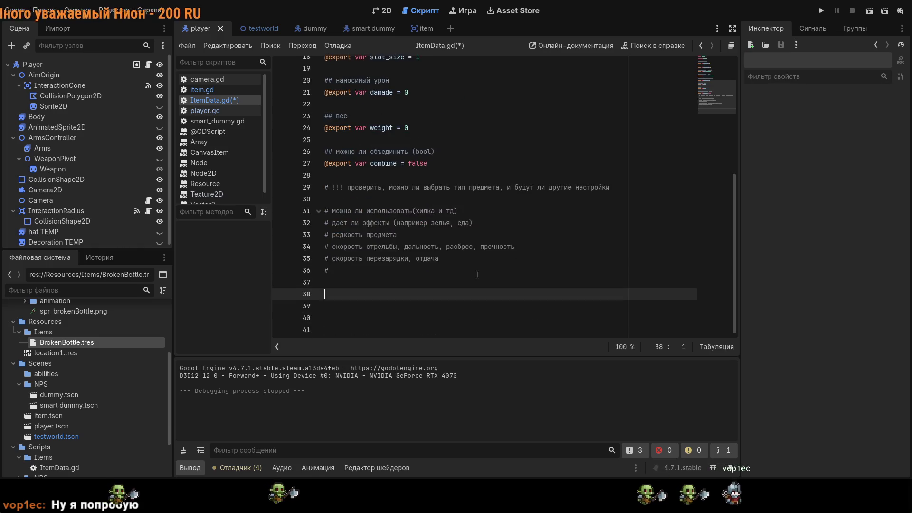
{"action": "key", "text": "BackSpace"}
{"action": "key", "text": "BackSpace"}
{"action": "key", "text": "BackSpace"}
{"action": "key", "text": "BackSpace"}
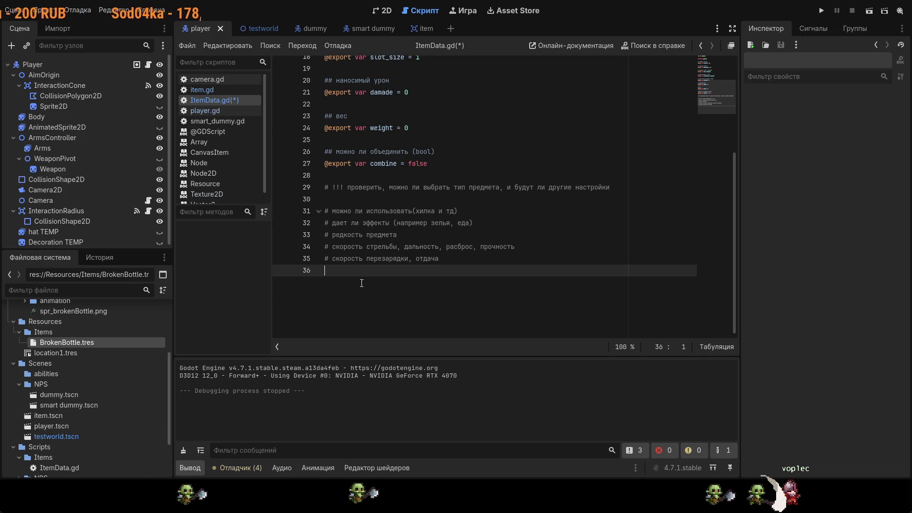
{"action": "key", "text": "BackSpace"}
{"action": "key", "text": "ctrl+s"}
- Review the line-29 reminder comment, then switch to the item scene tab
{"action": "scroll", "coordinate": [361, 283], "scroll_direction": "up", "scroll_amount": 6}
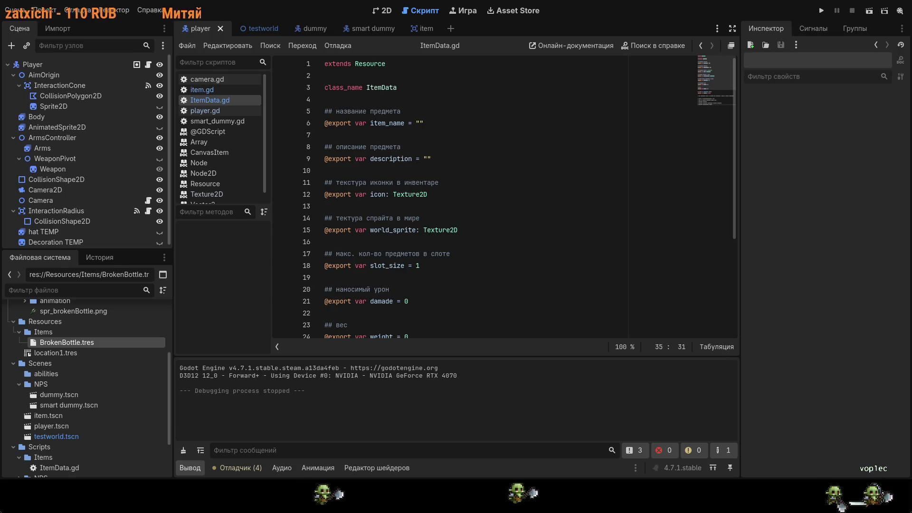
{"action": "scroll", "coordinate": [480, 197], "scroll_direction": "down", "scroll_amount": 5}
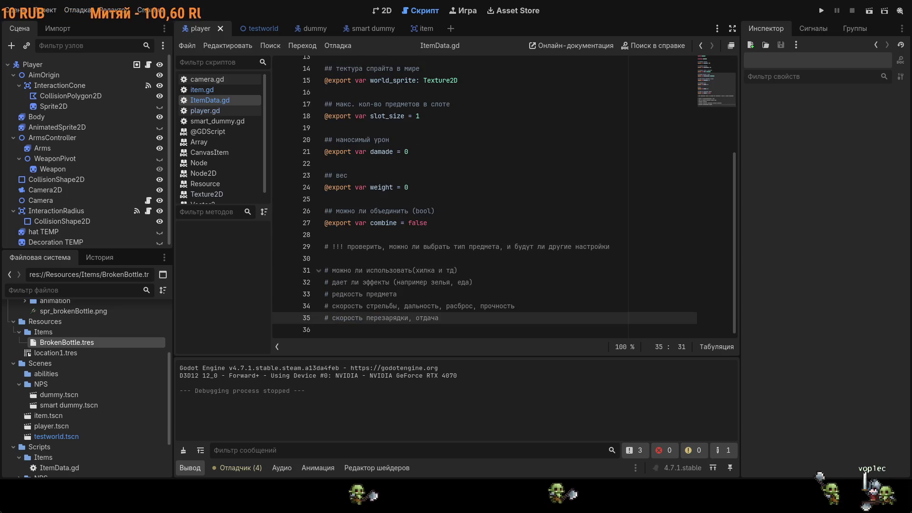
{"action": "left_click", "coordinate": [491, 244]}
{"action": "scroll", "coordinate": [490, 244], "scroll_direction": "up", "scroll_amount": 5}
{"action": "scroll", "coordinate": [490, 244], "scroll_direction": "down", "scroll_amount": 5}
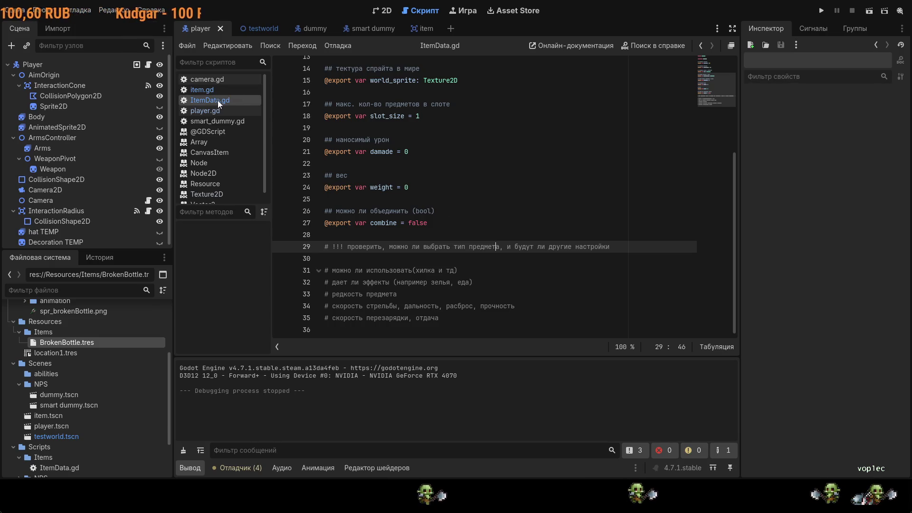
{"action": "left_click", "coordinate": [416, 29]}
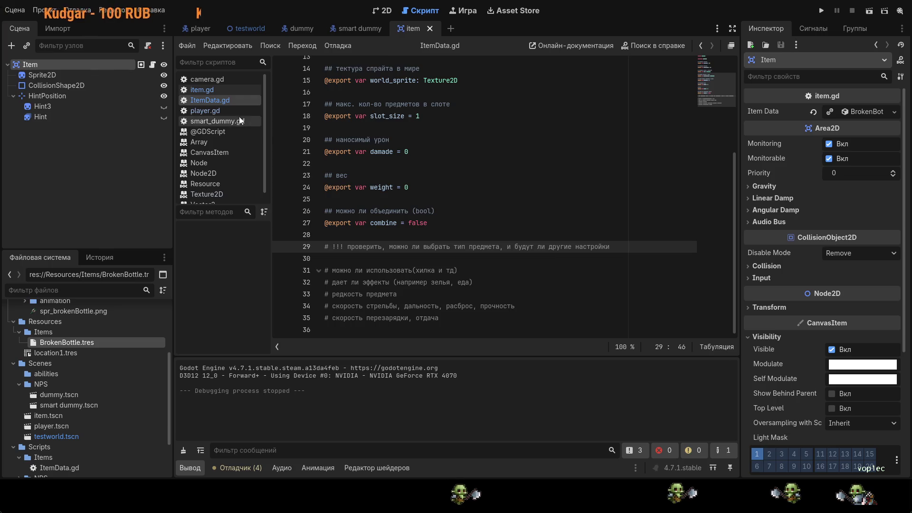
- View the item scene on the 2D canvas and select its Sprite2D to inspect its properties
{"action": "left_click", "coordinate": [385, 12]}
{"action": "scroll", "coordinate": [485, 235], "scroll_direction": "down", "scroll_amount": 3}
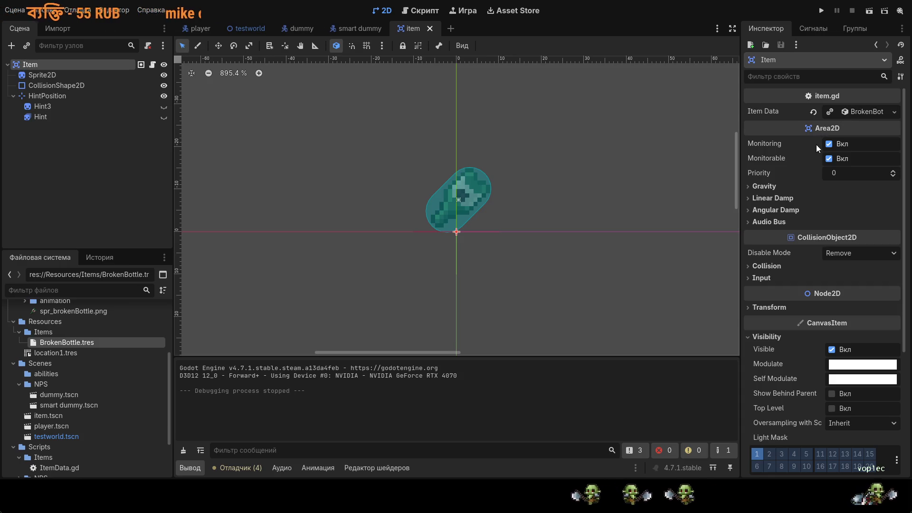
{"action": "left_click", "coordinate": [61, 118]}
{"action": "left_click", "coordinate": [59, 74]}
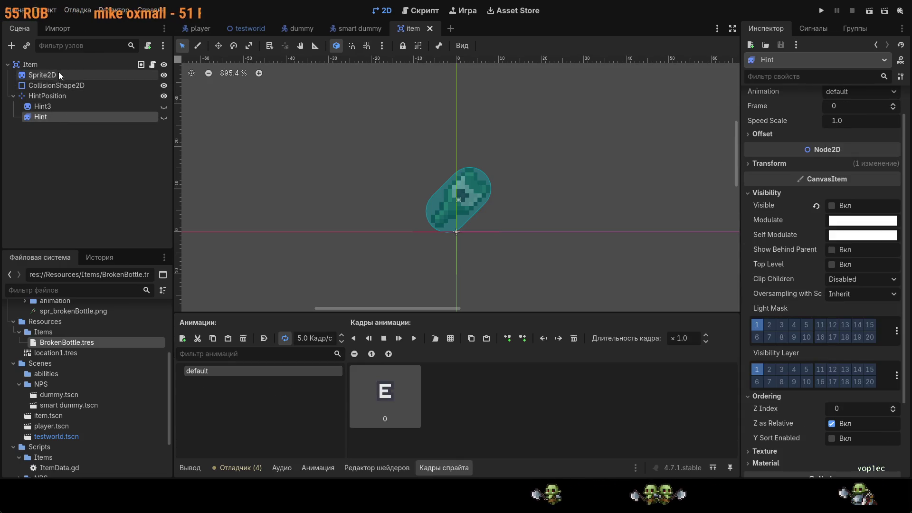
{"action": "left_click", "coordinate": [752, 141]}
{"action": "left_click", "coordinate": [751, 141]}
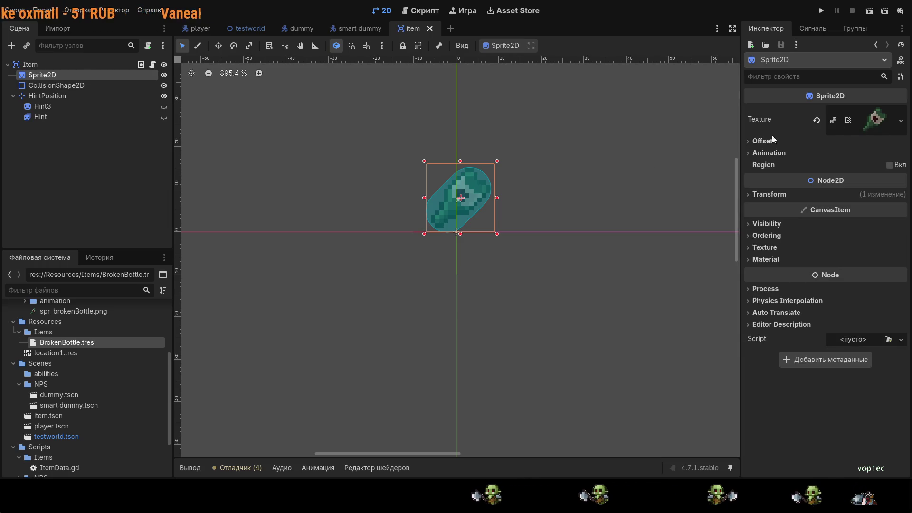
- Clear the Sprite2D's Texture property to empty, then return to the script workspace
{"action": "left_click", "coordinate": [846, 121]}
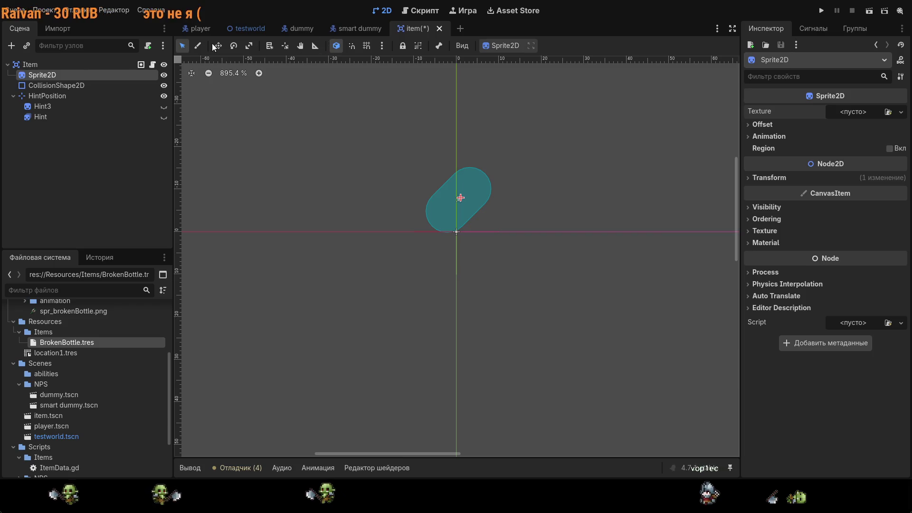
{"action": "left_click", "coordinate": [415, 14]}
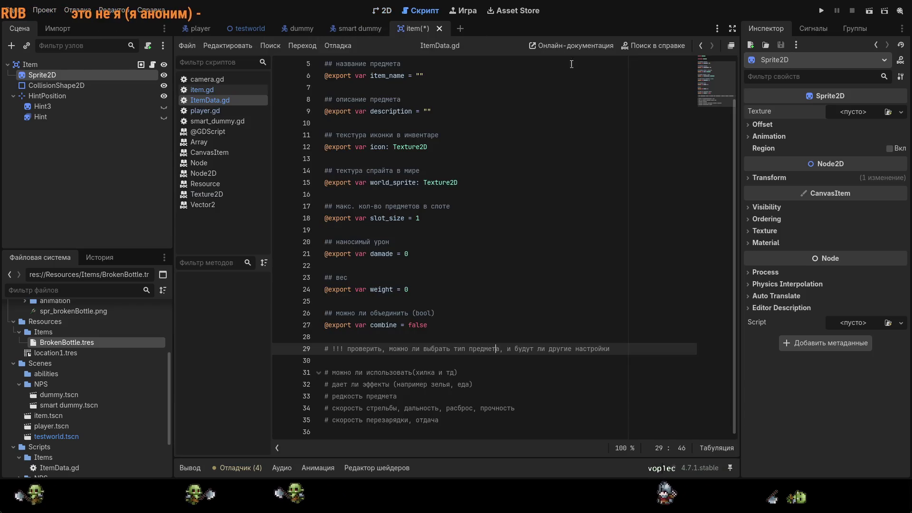
- Open item.gd in the script editor and select the Item root node in the Scene dock
{"action": "left_click", "coordinate": [216, 89]}
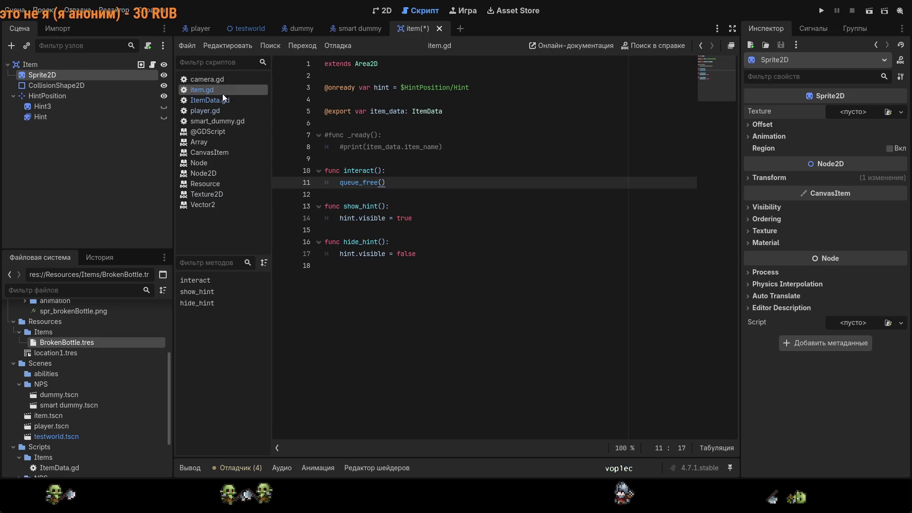
{"action": "left_click", "coordinate": [221, 102]}
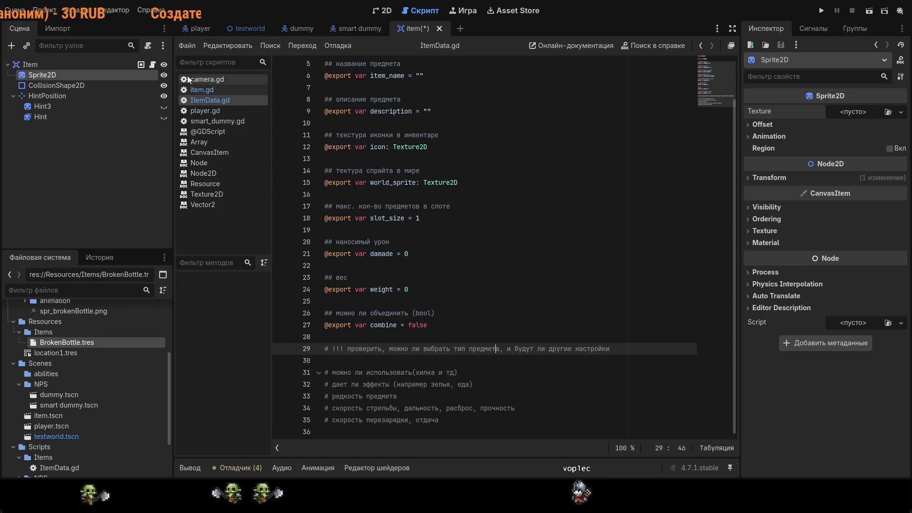
{"action": "left_click", "coordinate": [207, 91]}
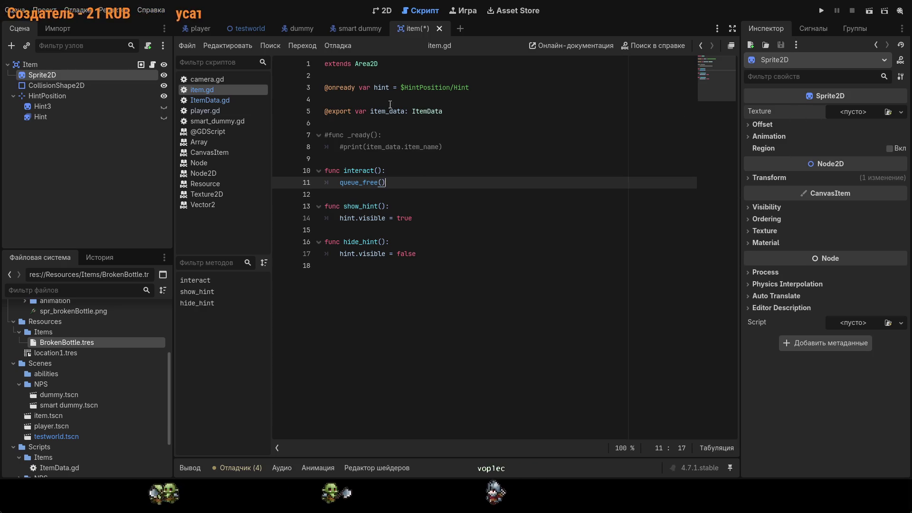
{"action": "left_click", "coordinate": [64, 64]}
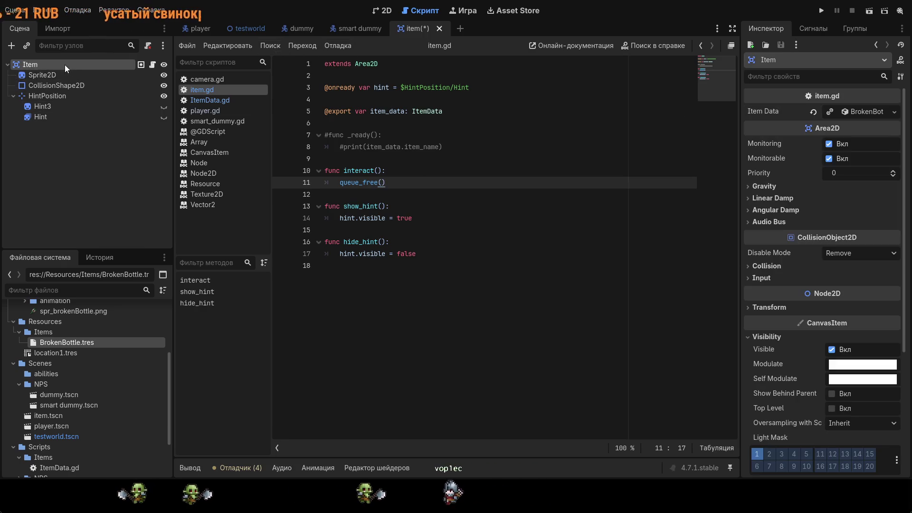
- Expand Item Data and its Icon to preview the 16×16 bottle texture, undoing an accidental clear
{"action": "left_click", "coordinate": [861, 112]}
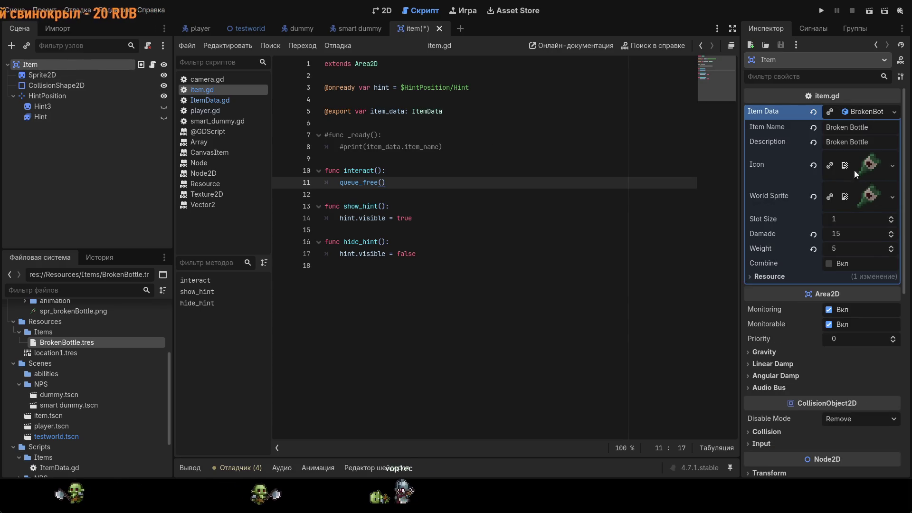
{"action": "left_click", "coordinate": [829, 166]}
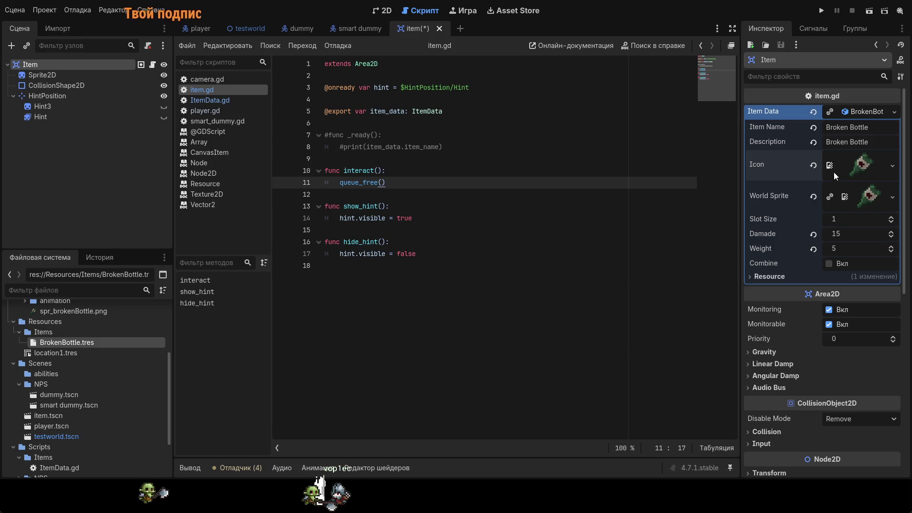
{"action": "left_click", "coordinate": [884, 166]}
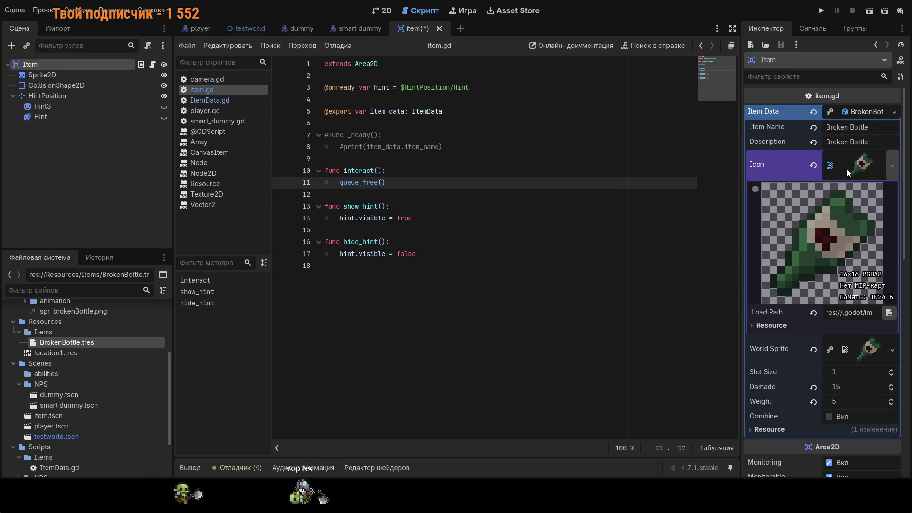
{"action": "left_click", "coordinate": [813, 165]}
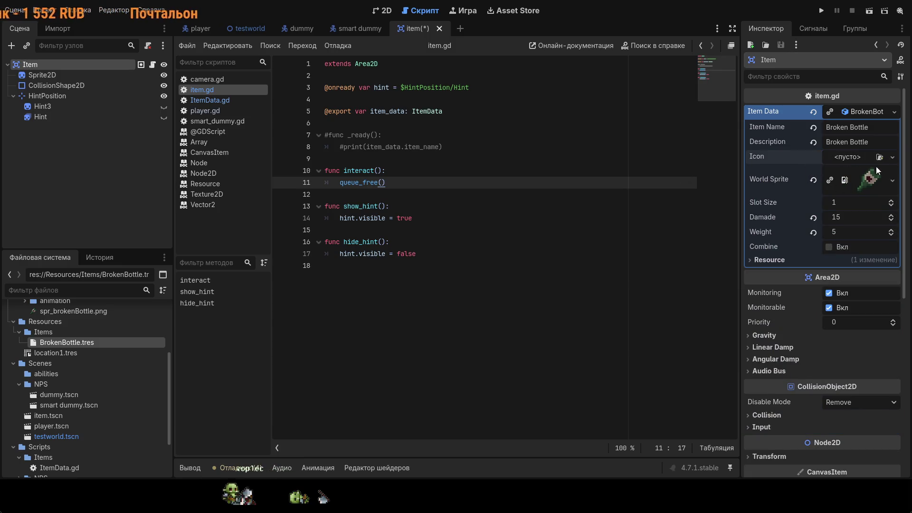
{"action": "key", "text": "ctrl+z"}
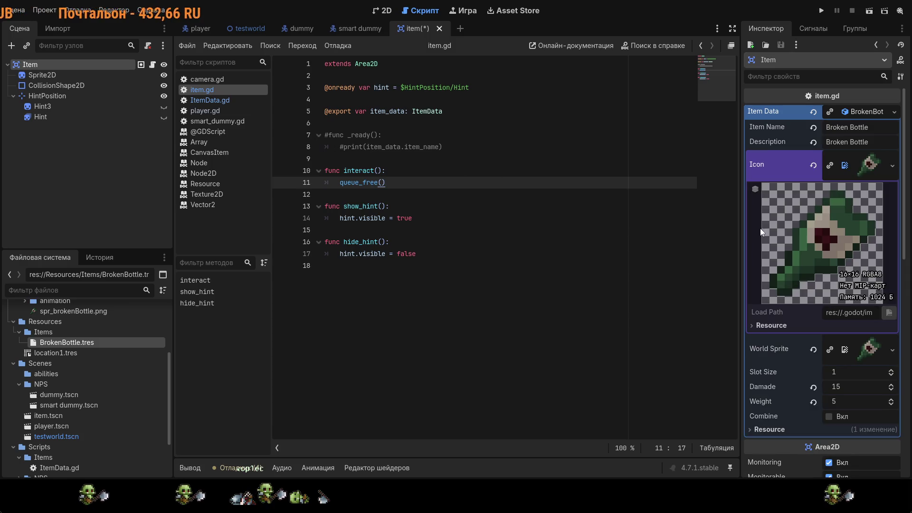